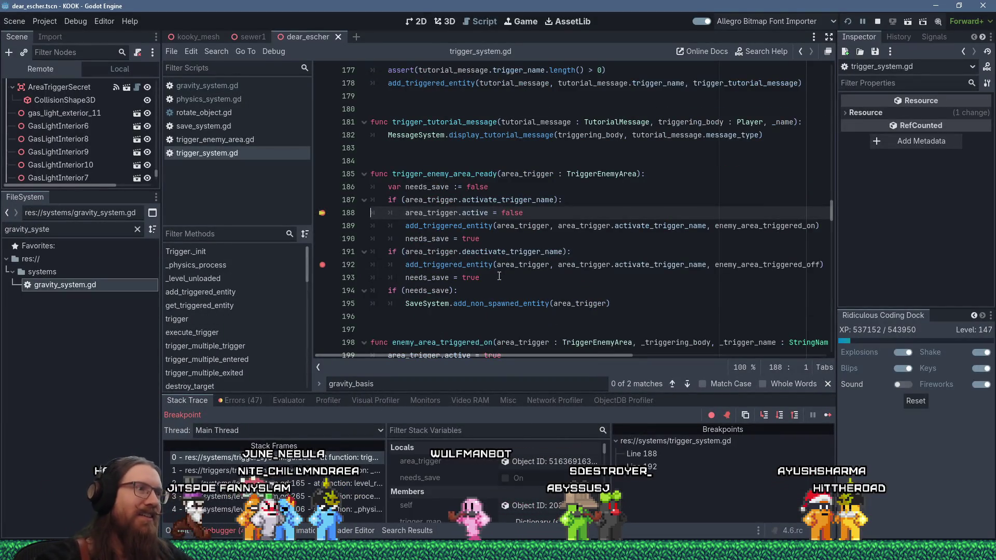
Remove the breakpoints in trigger_system.gd and resume the paused KOOK game
key(ctrl+shift+F9)
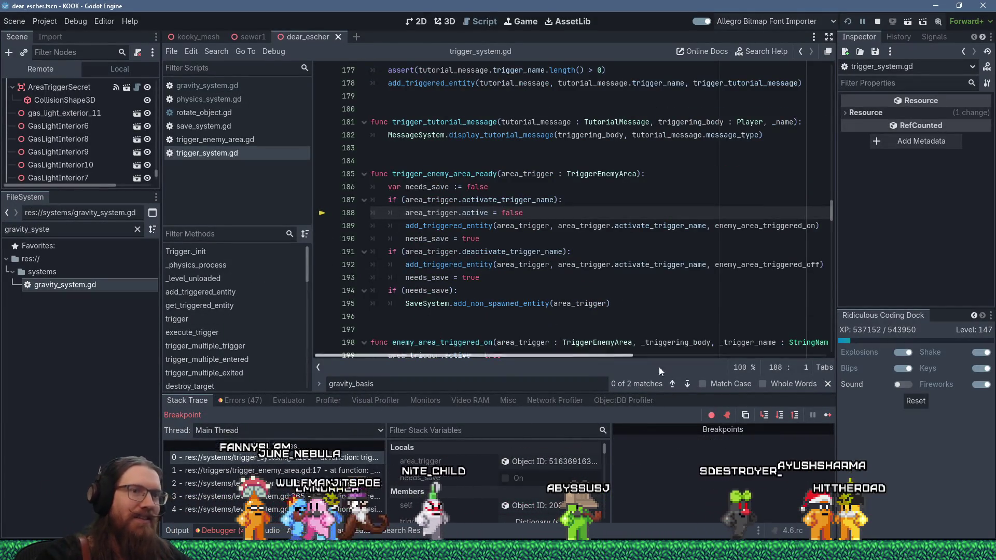
click(828, 415)
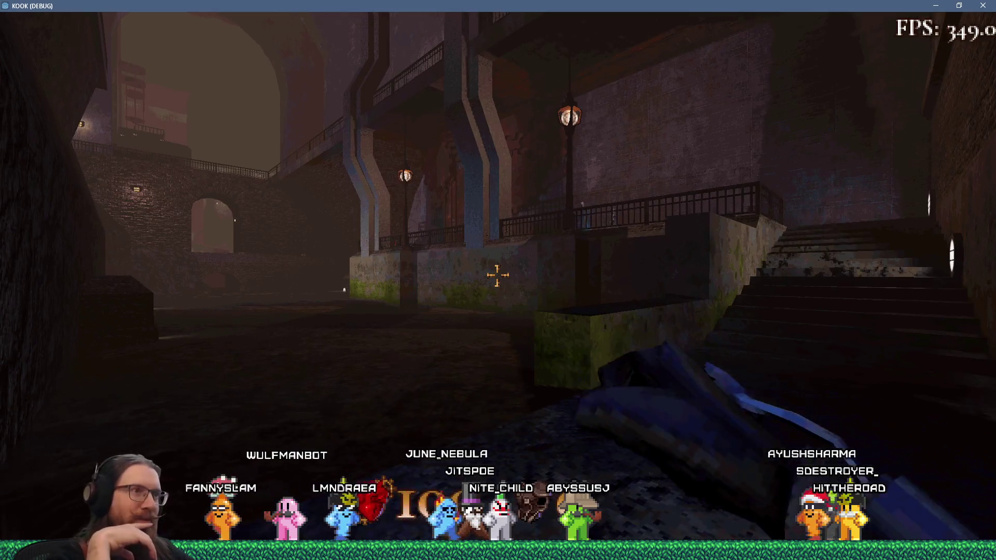
Load map dear_escher from the console and walk forward to collect the Revolver Bullets and Health Vials
key(grave)
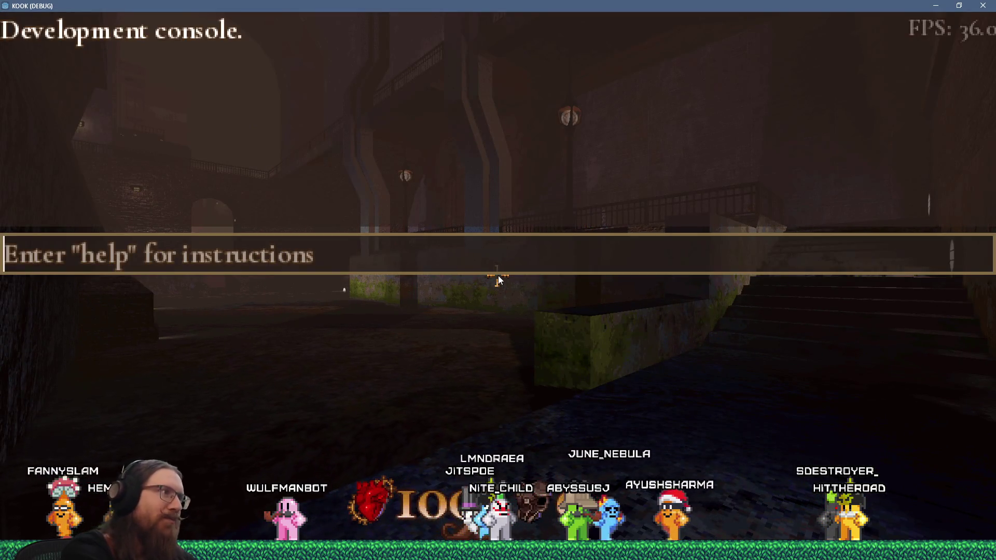
text(map)
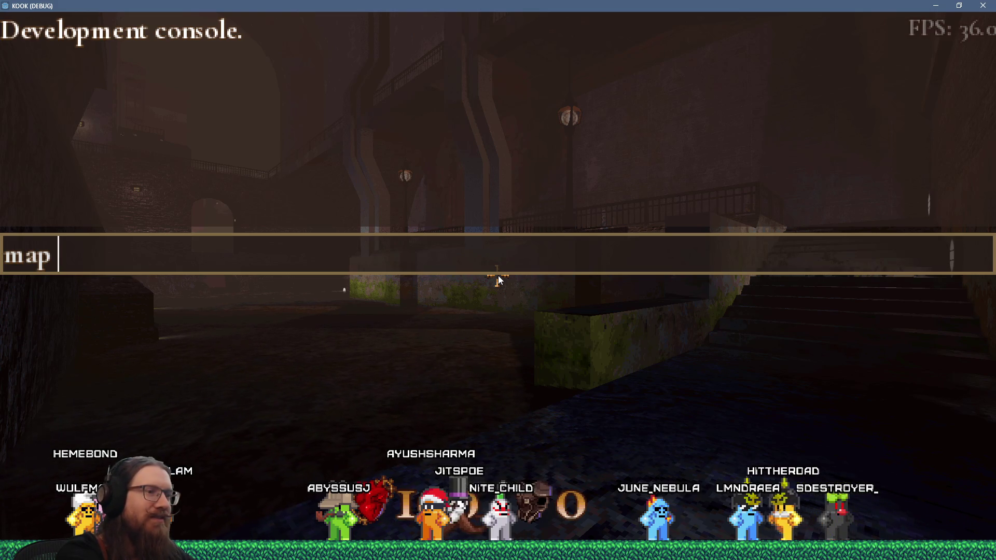
text(dea)
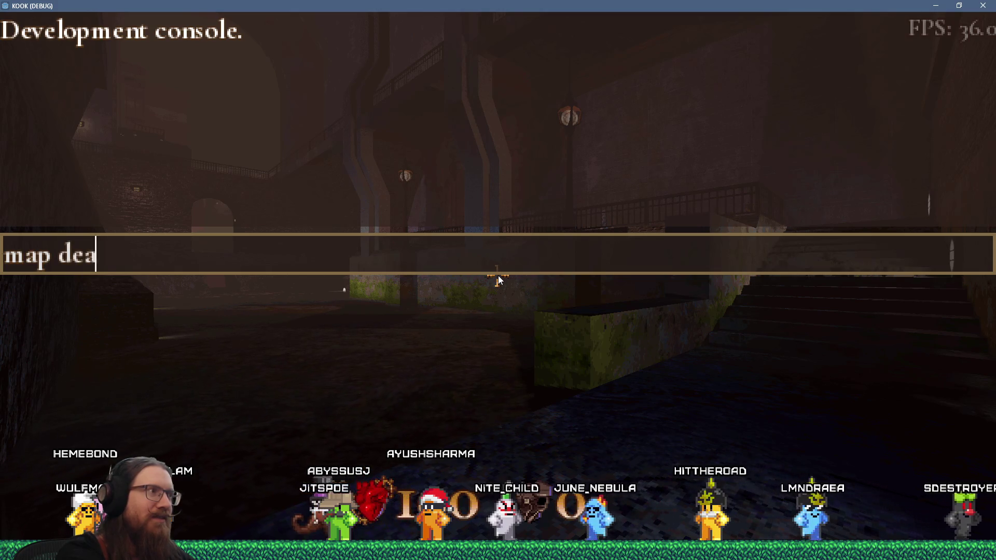
text(r_escher)
key(Return)
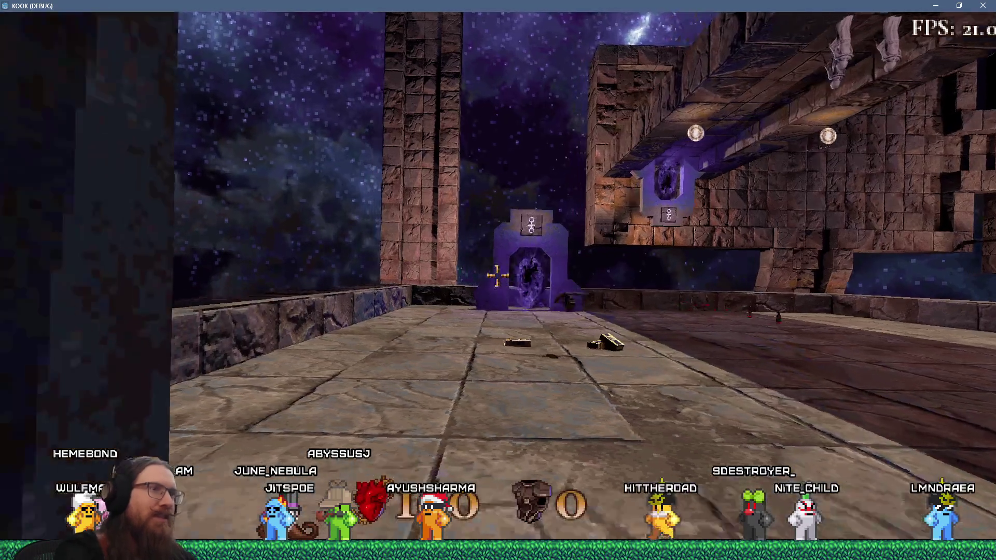
key(w)
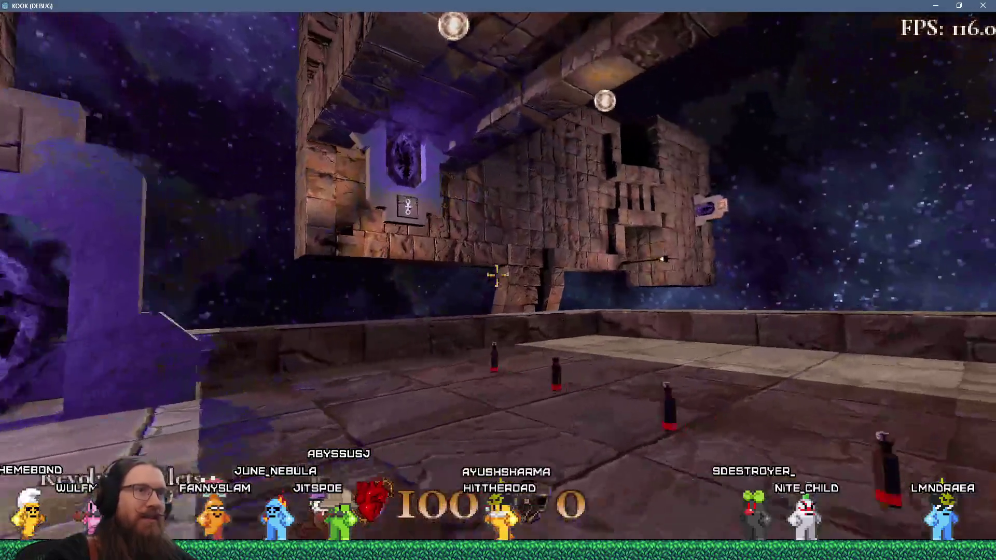
key(w)
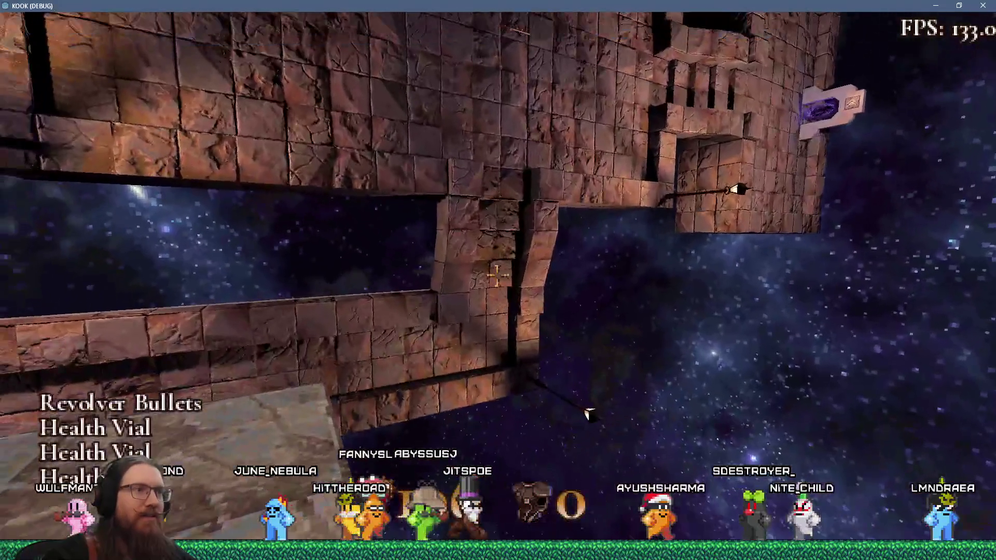
Enable notarget and god mode, then run change_gravity from the console
key(grave)
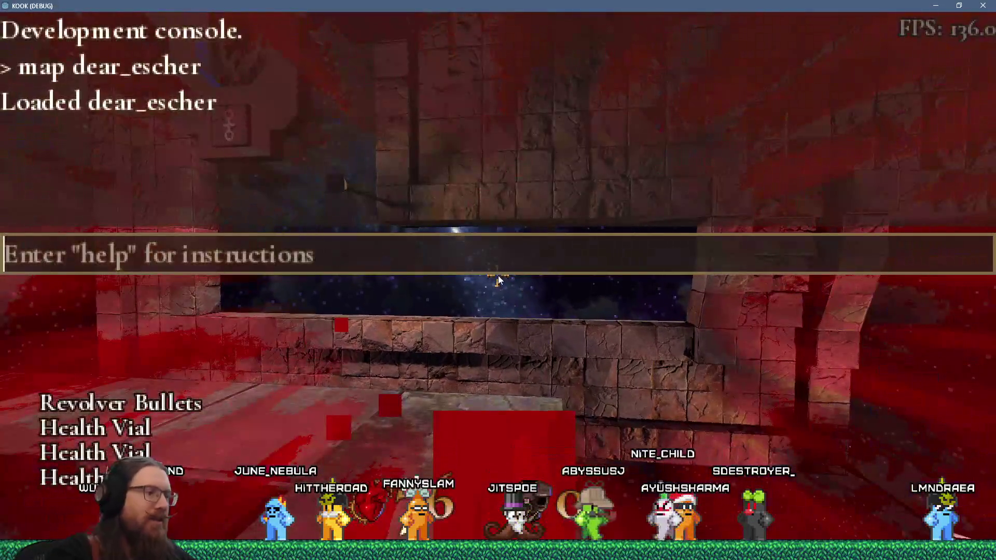
text(notarget)
key(Return)
text(god)
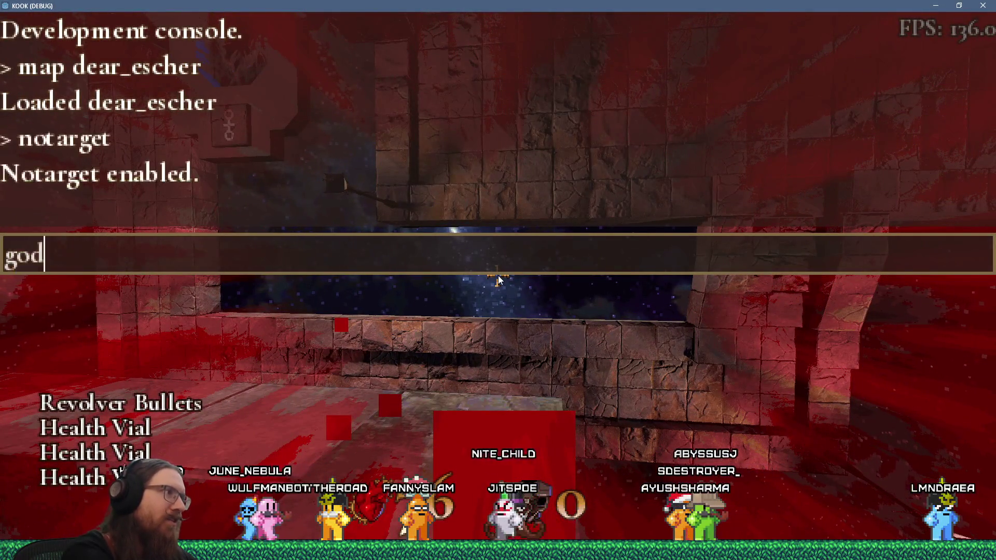
key(Return)
key(grave)
key(grave)
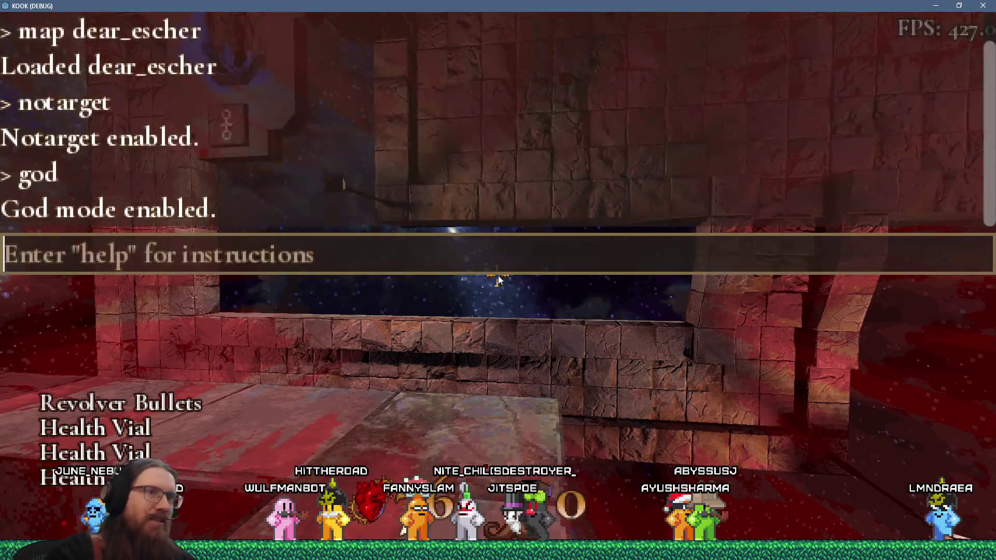
key(grave)
key(grave)
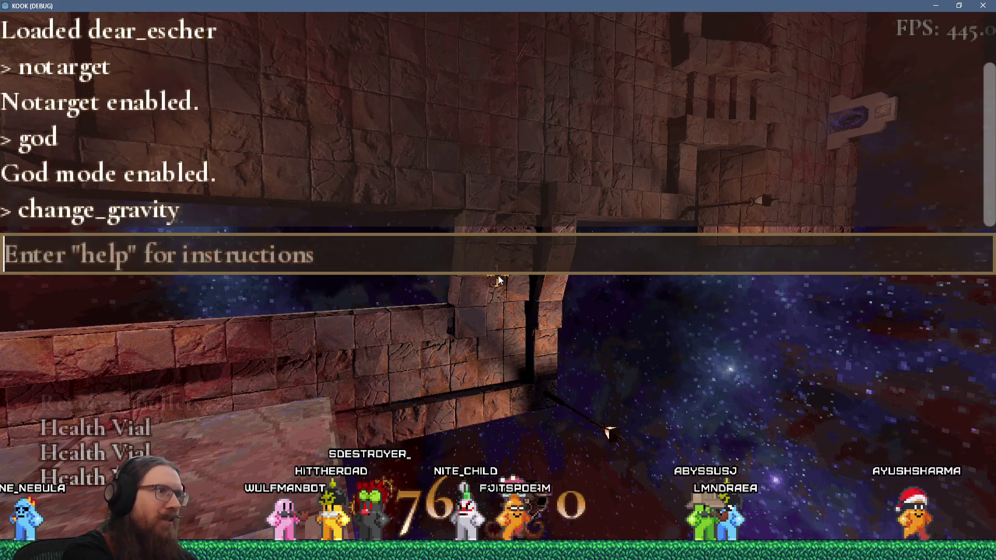
key(grave)
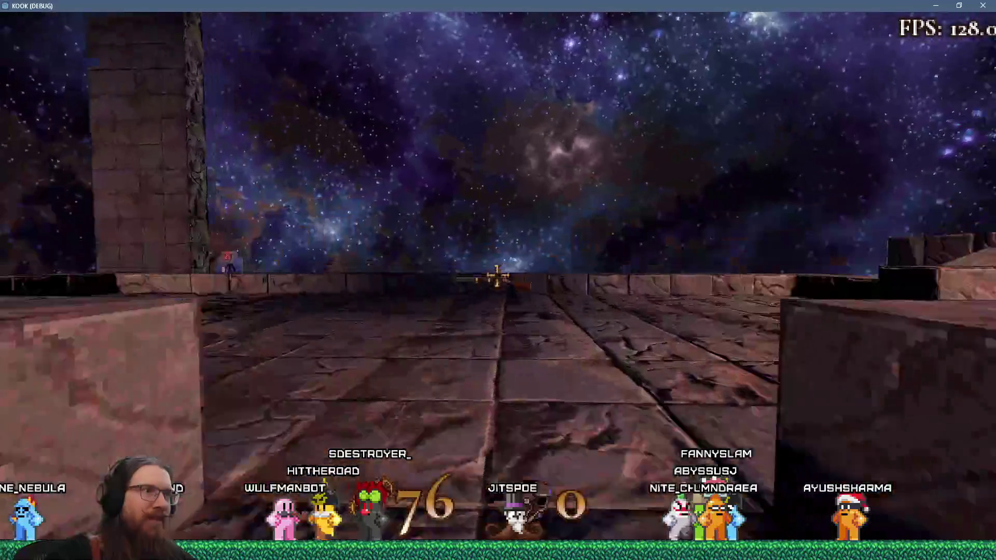
Grab the Super Super Shotgun, pass through the portal, and climb the stairs toward the white structures
key(w)
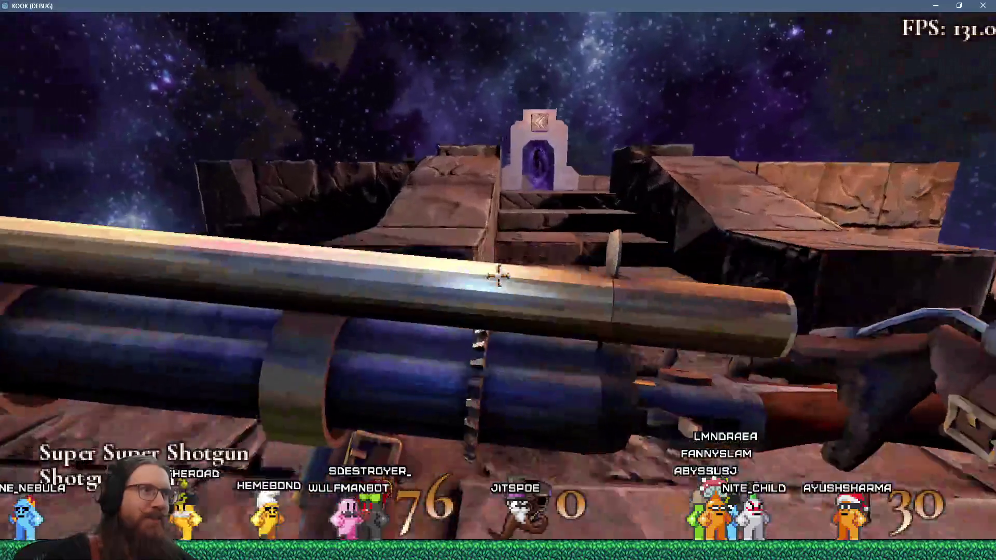
key(w)
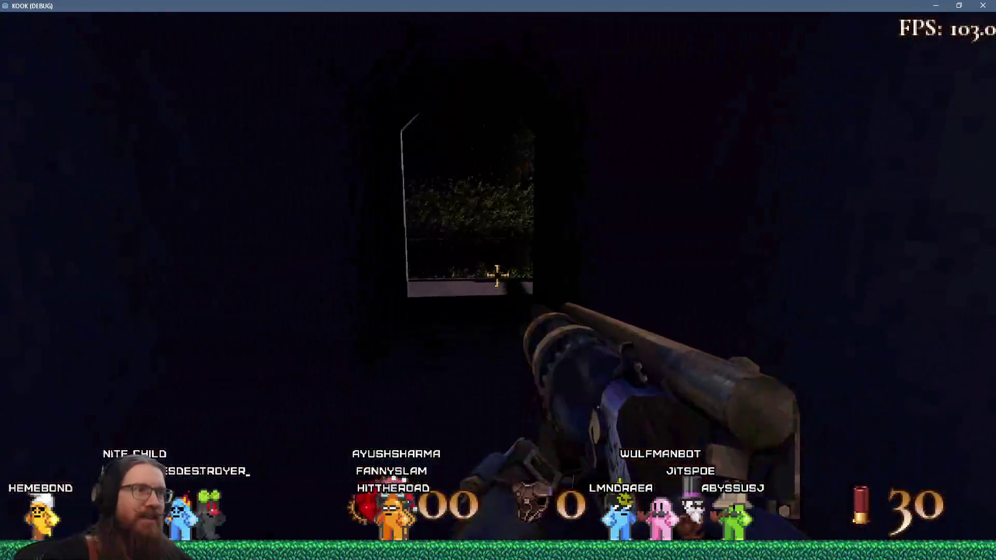
key(w)
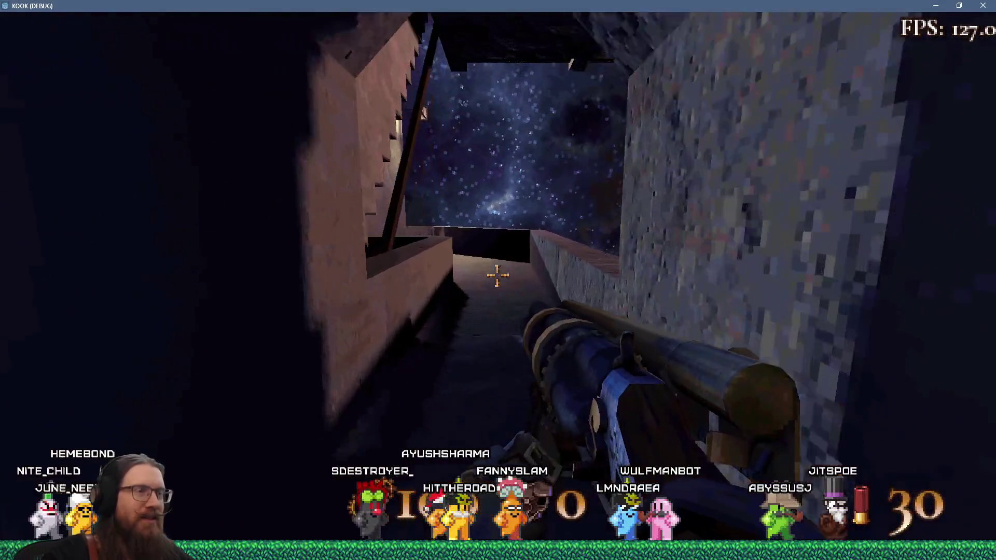
key(w)
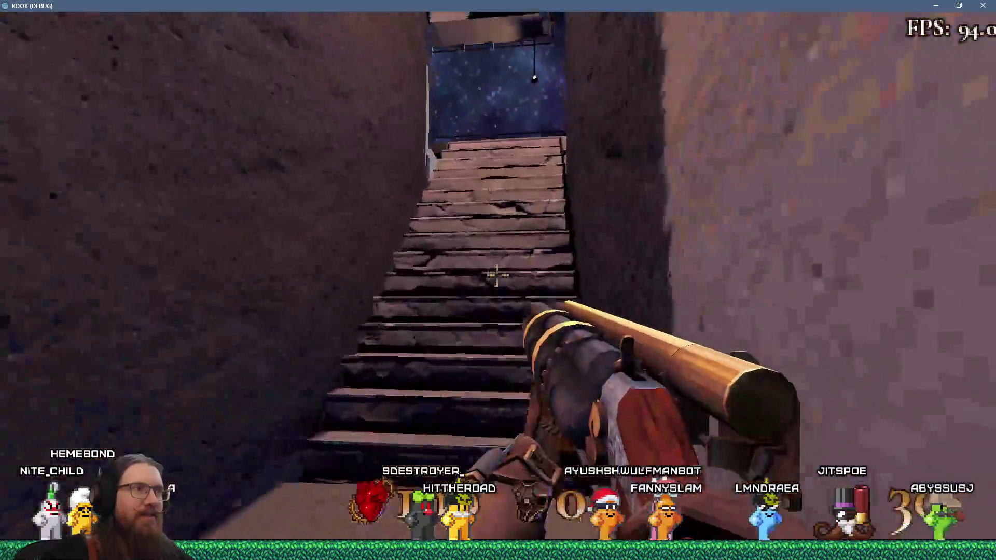
key(w)
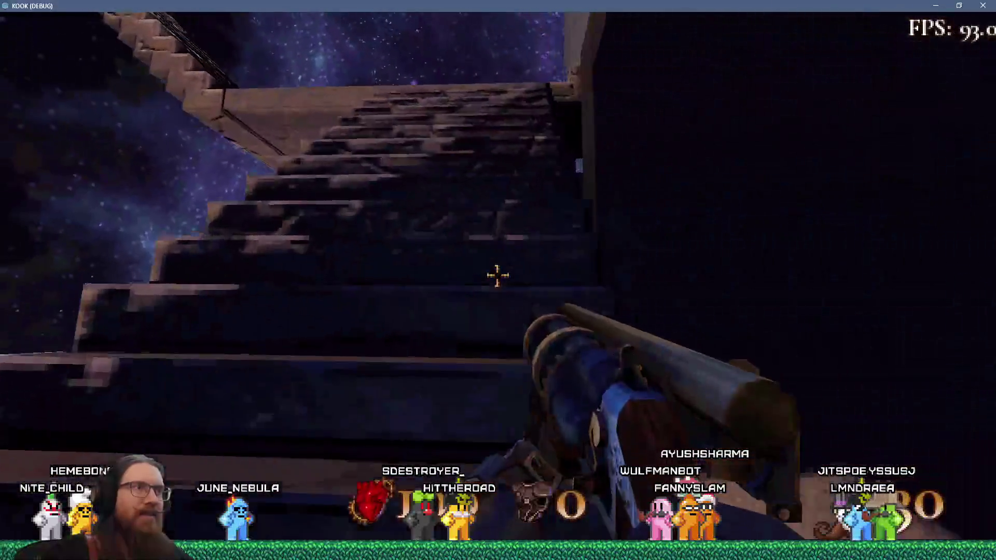
key(w)
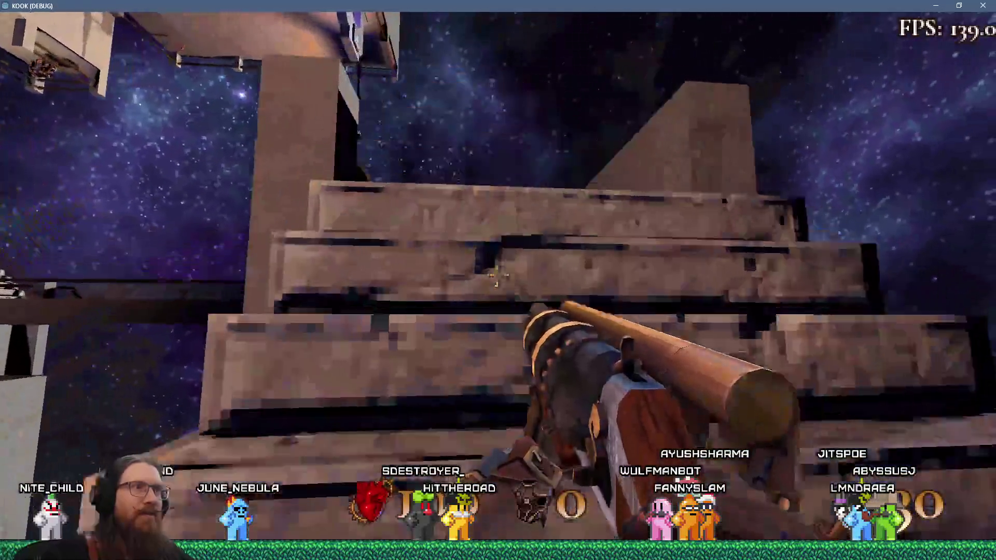
key(w)
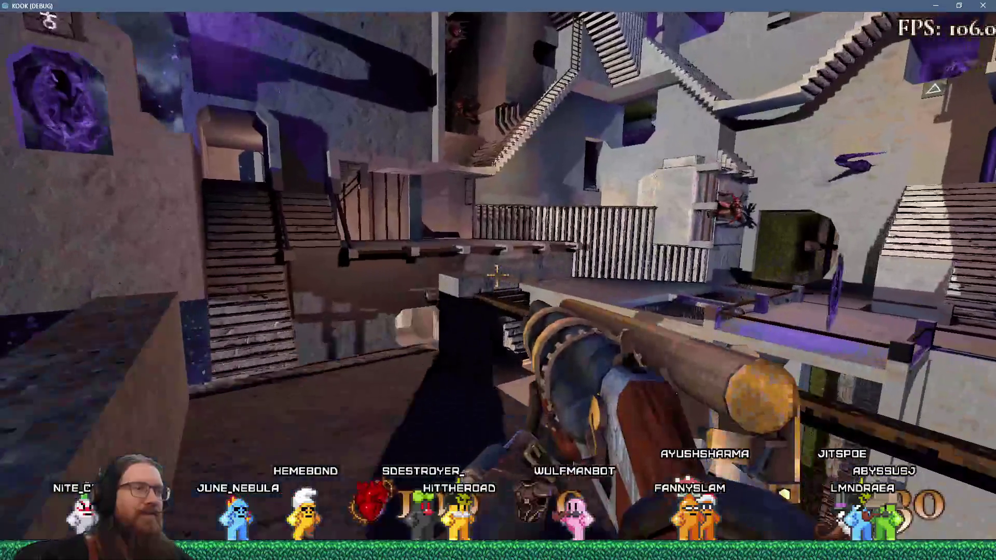
key(w)
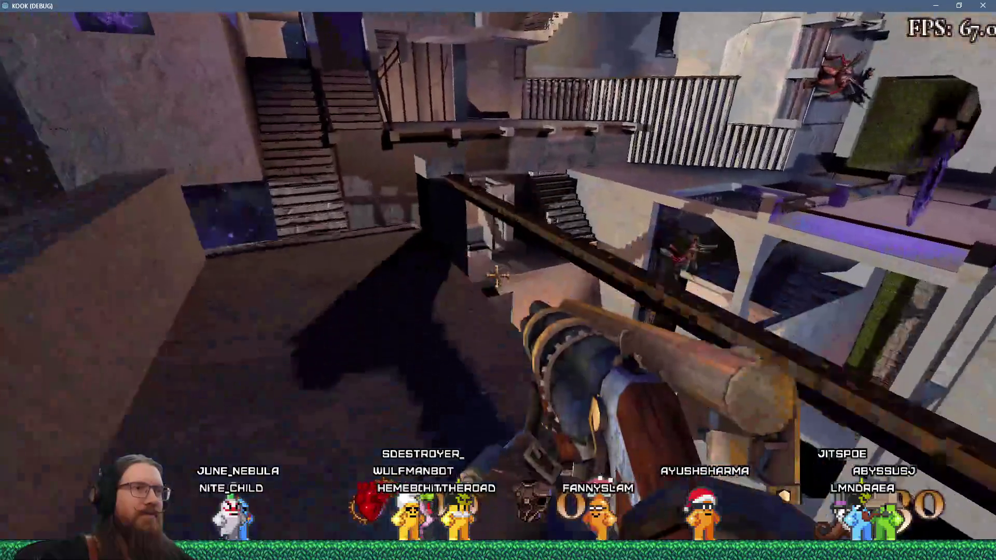
key(w)
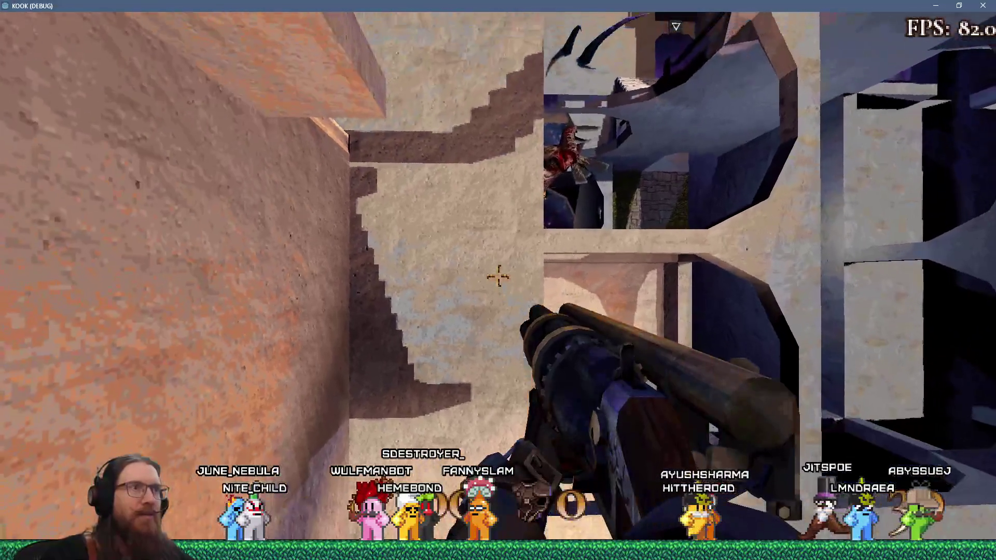
Rerun change_gravity from the console repeatedly while crossing the platform beneath the ledge
key(grave)
key(Up)
key(Return)
key(grave)
key(w)
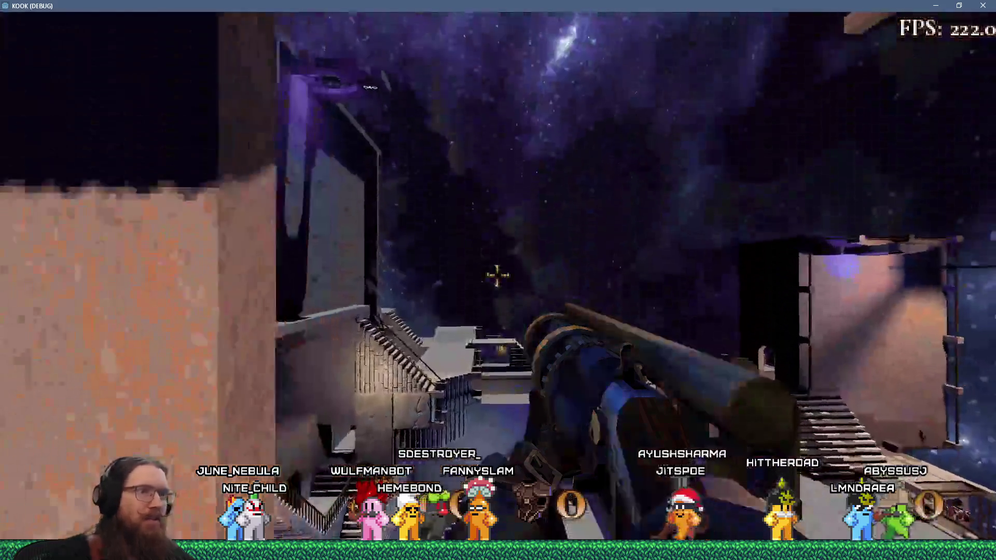
key(w)
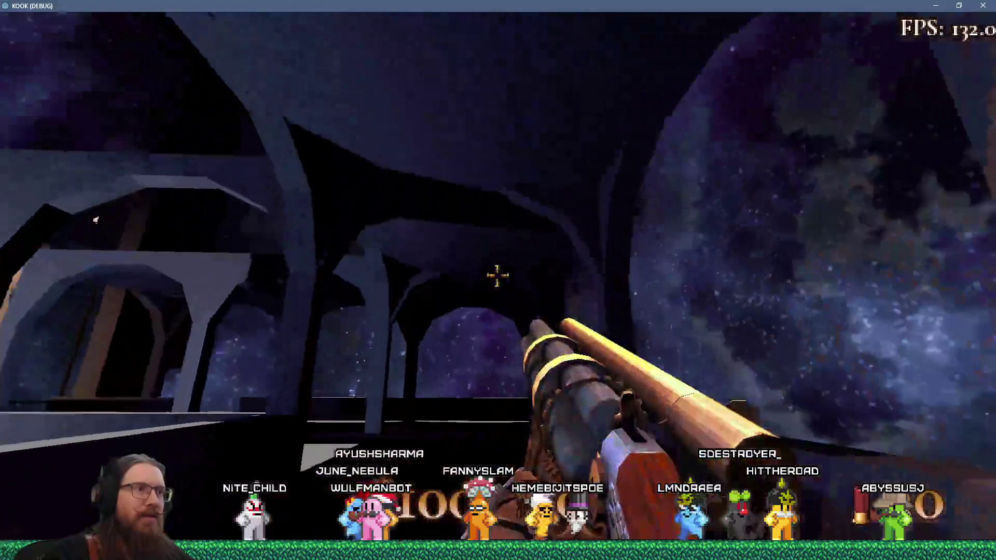
key(grave)
key(Return)
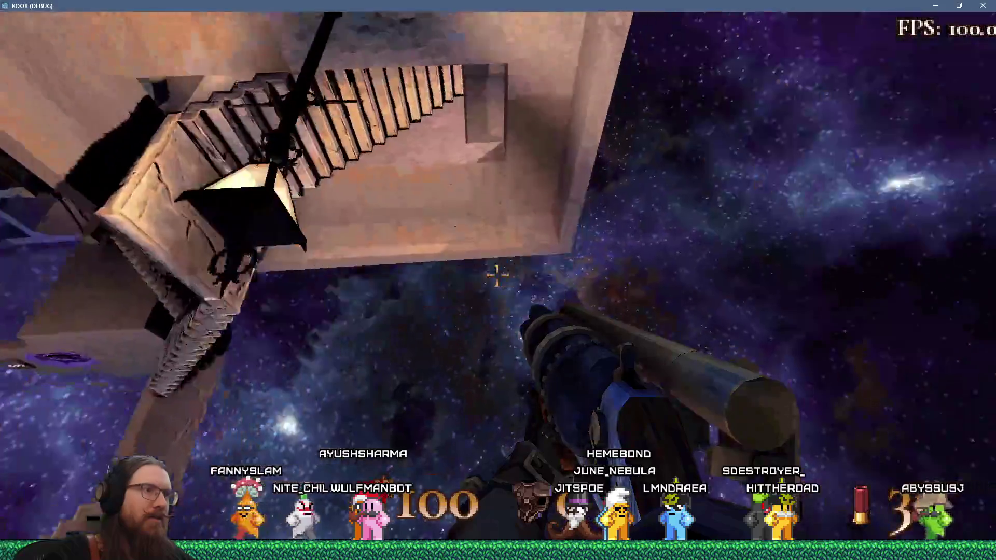
key(grave)
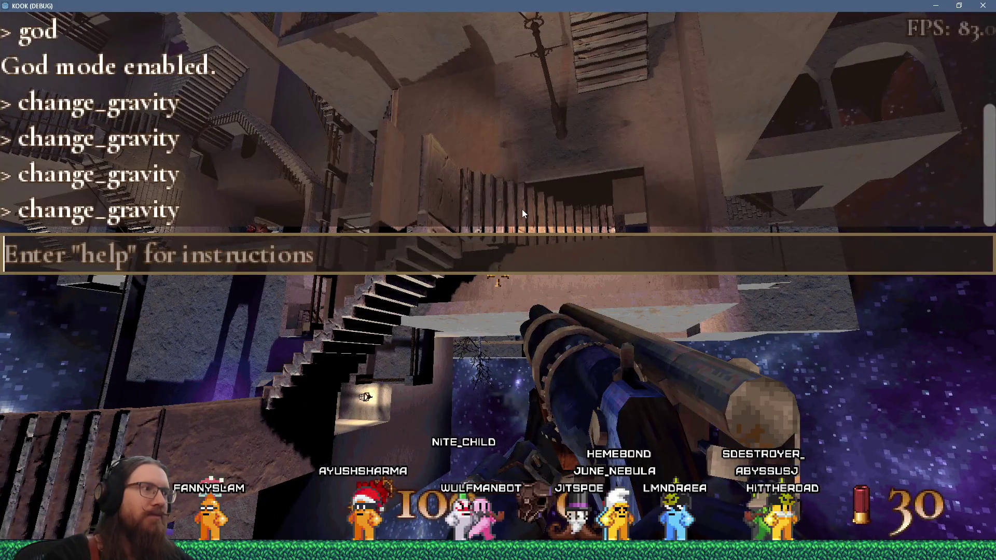
Enable noclip, fly through the arch structures, then reopen the debug console
text(noclip)
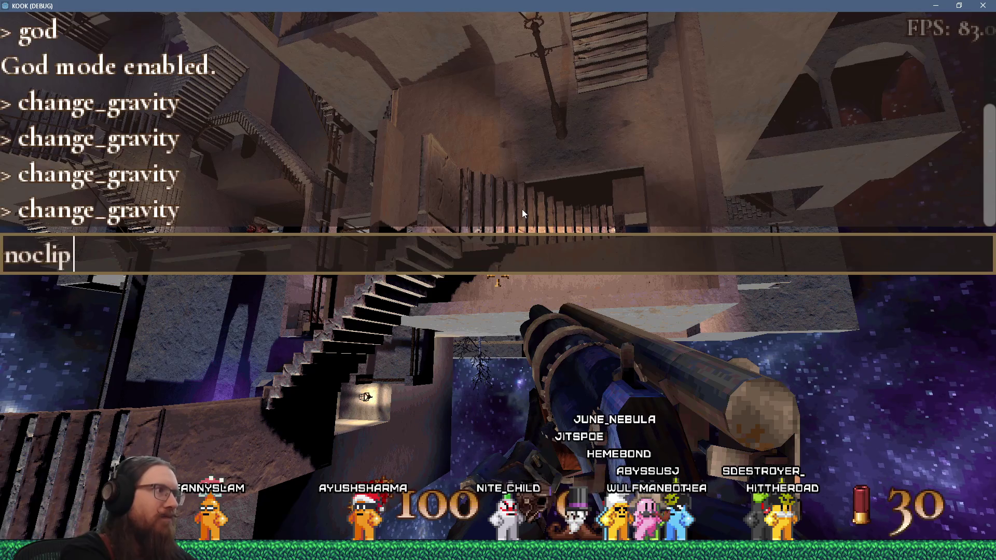
key(Return)
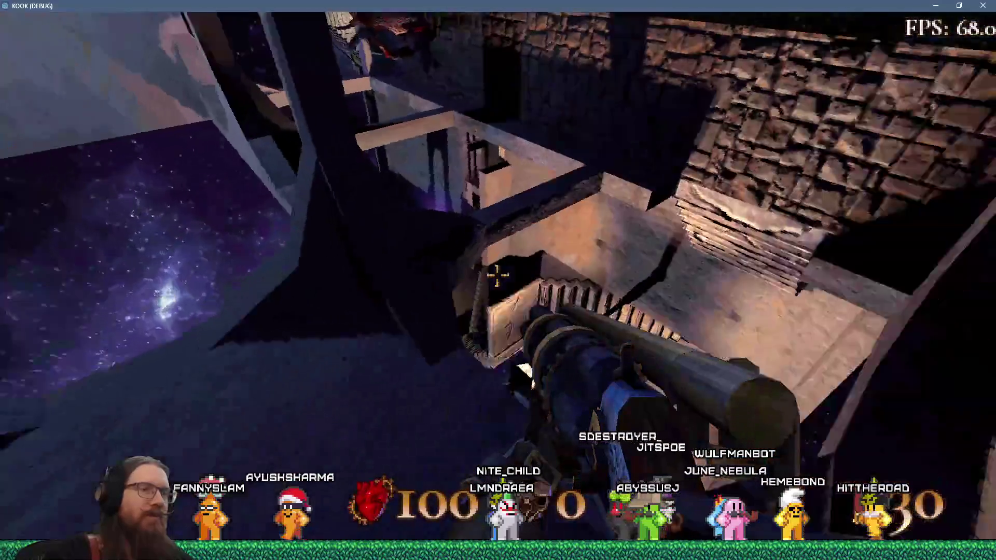
key(grave)
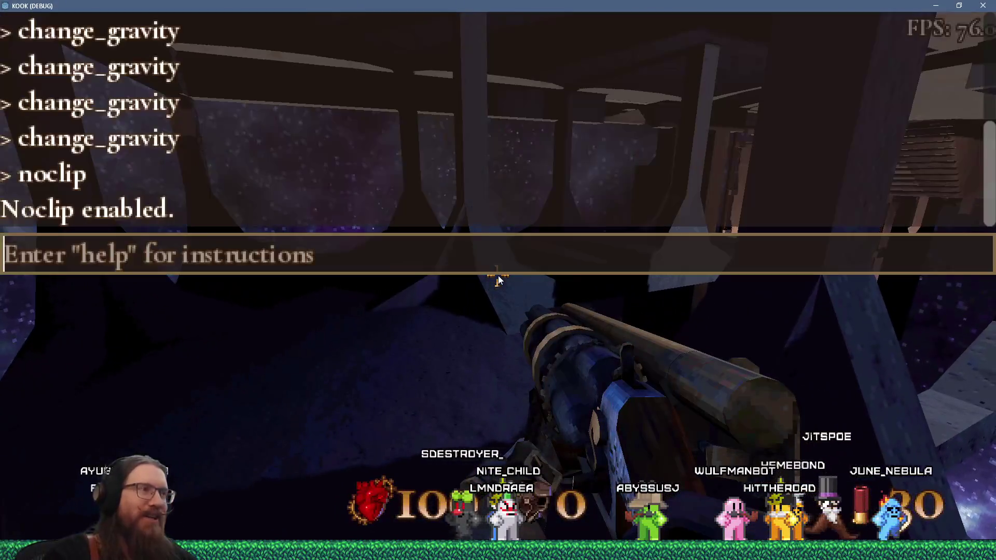
text(noclip)
key(grave)
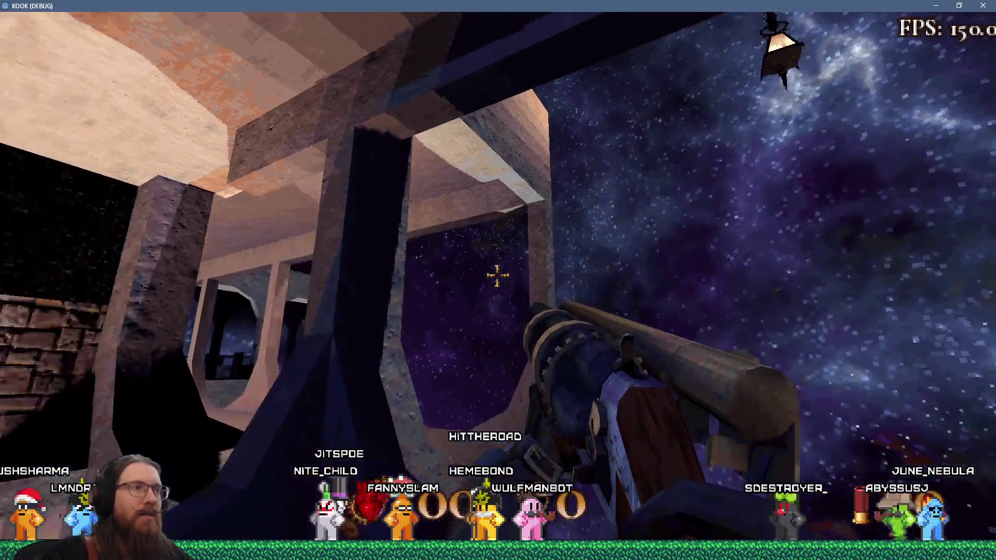
key(grave)
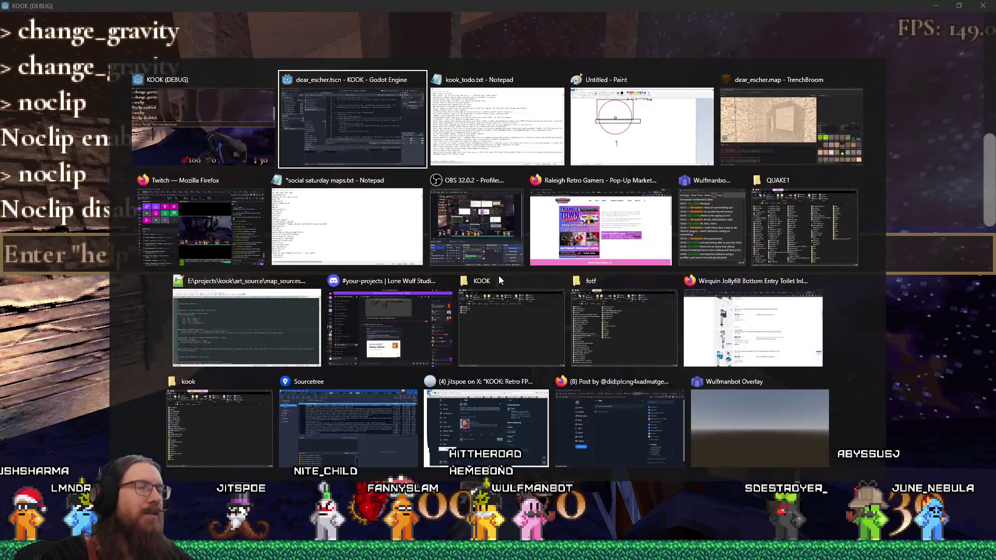
In TrenchBroom, turn toward the arches and stretch the wedge brush downward into a taller shape
key(alt+Tab)
key(alt+Tab)
key(alt+Tab)
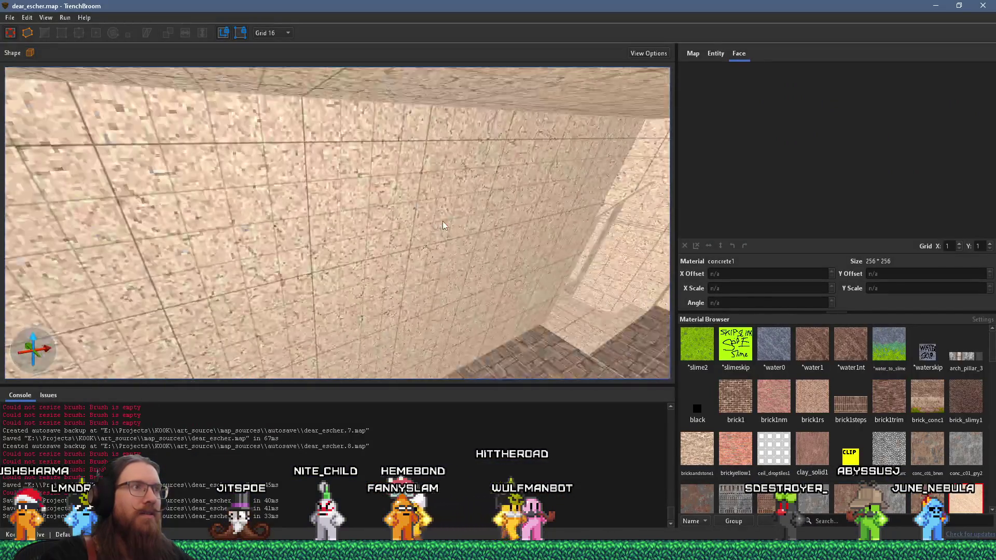
scroll(443, 226, down, 5)
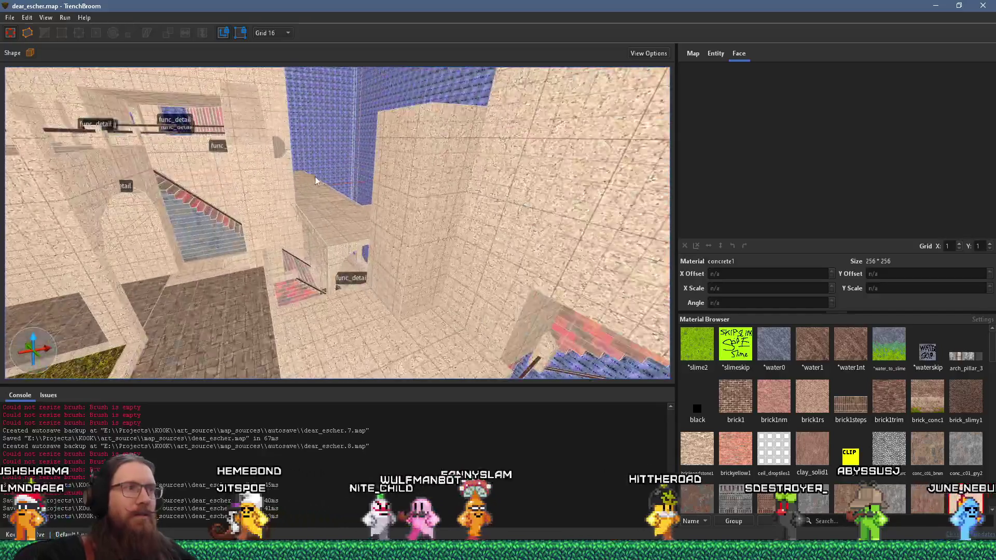
scroll(312, 180, down, 5)
scroll(272, 186, down, 5)
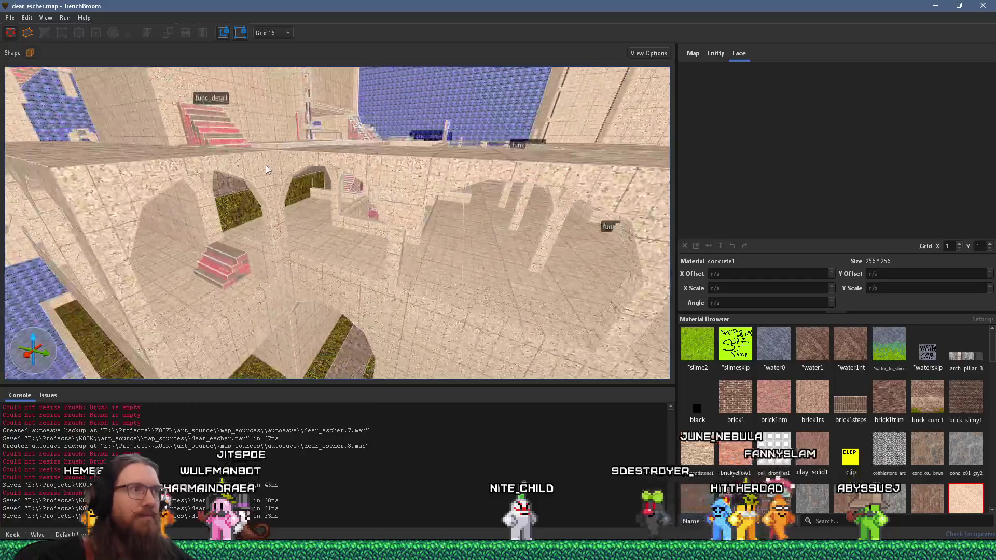
scroll(262, 227, up, 5)
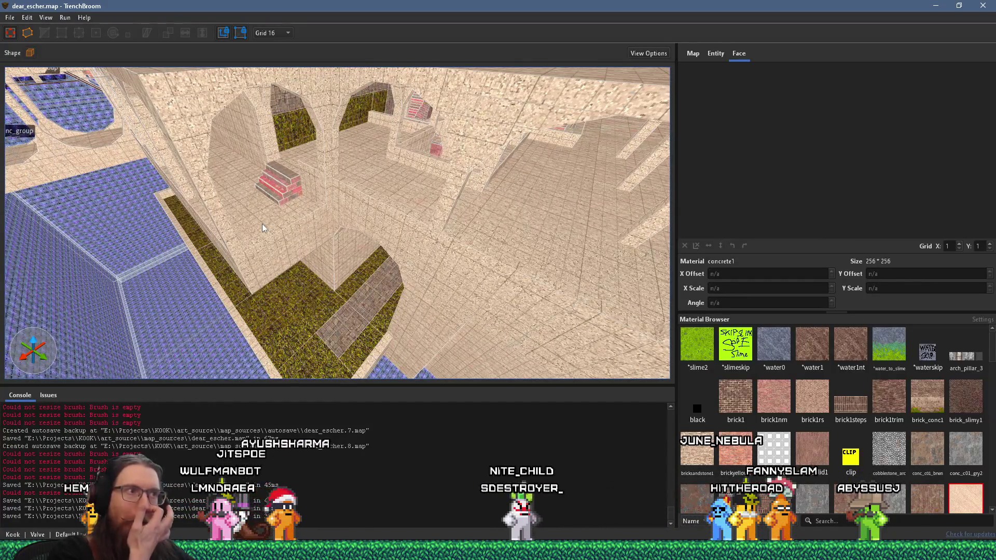
mouse_move(275, 235)
mouse_down()
mouse_move(407, 185)
mouse_move(403, 169)
mouse_up()
scroll(404, 169, down, 5)
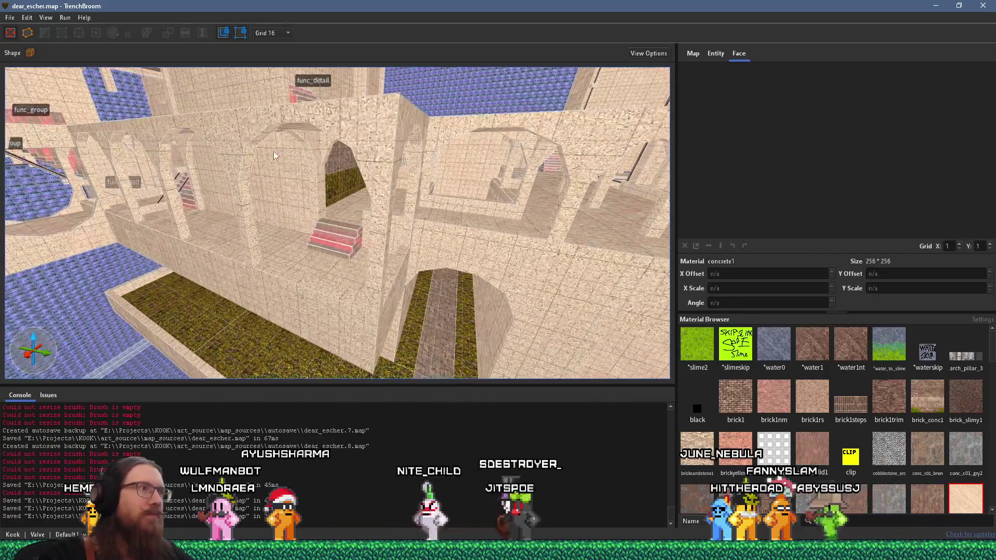
click(249, 141)
drag(249, 141, 356, 132)
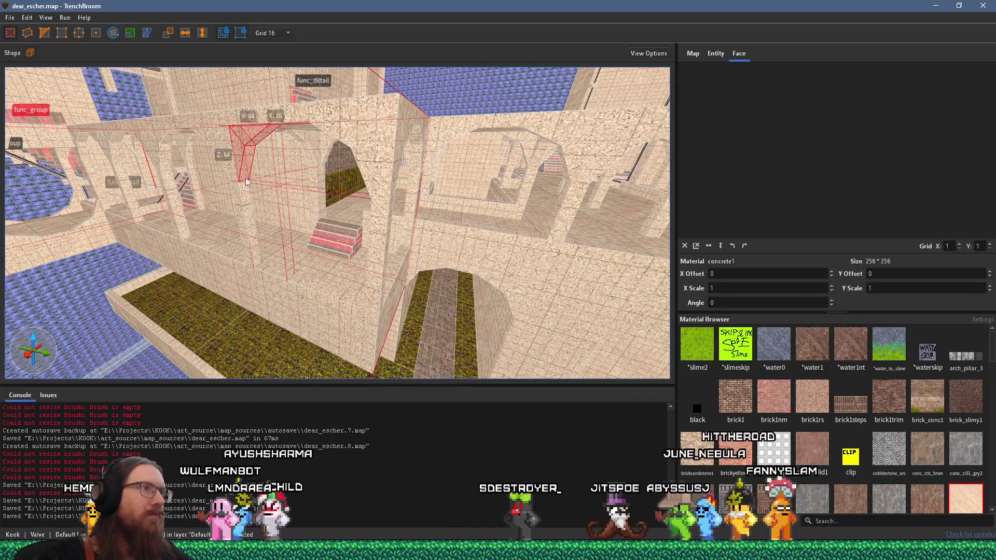
Select the func_group wedge structure, then the large flat slab over the corridor
scroll(356, 133, up, 3)
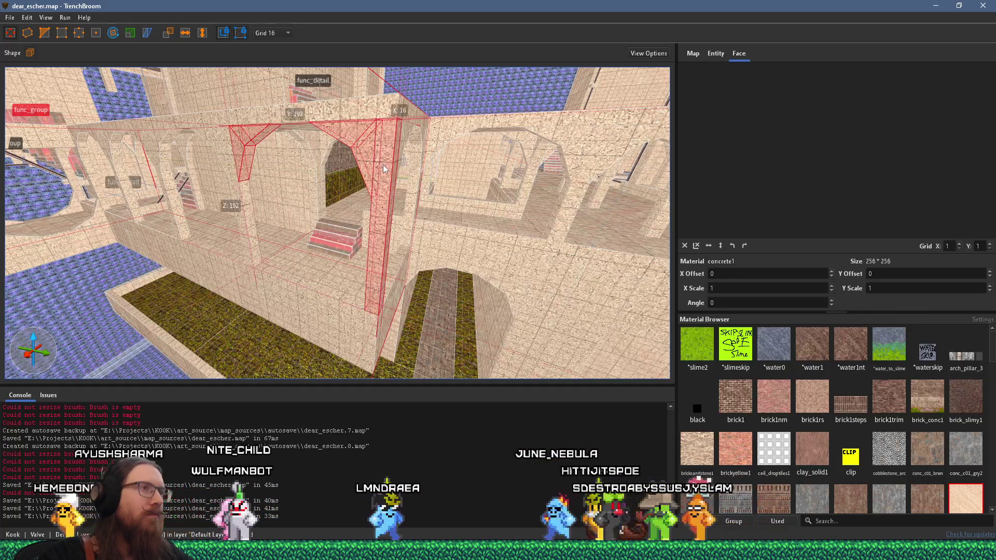
drag(382, 163, 304, 255)
click(261, 187)
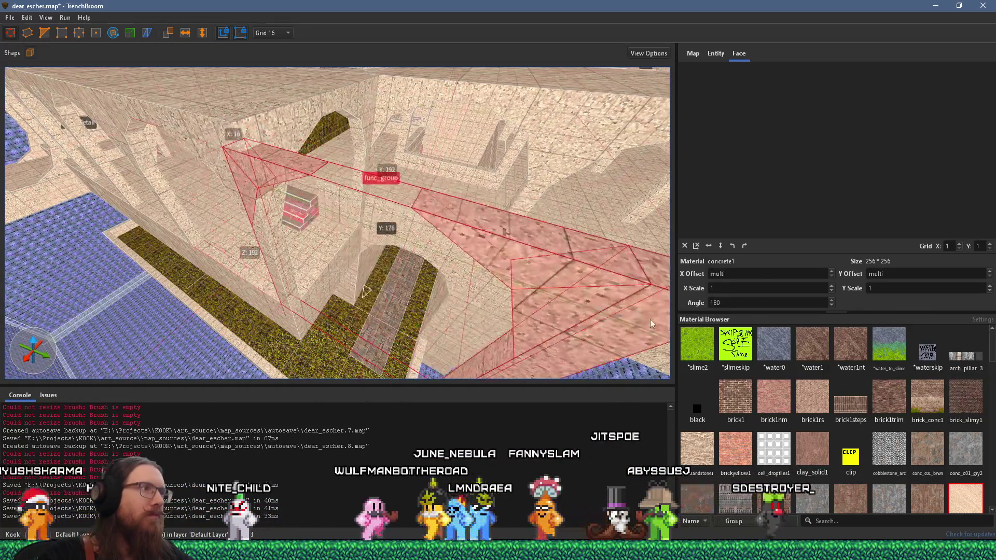
scroll(431, 275, down, 3)
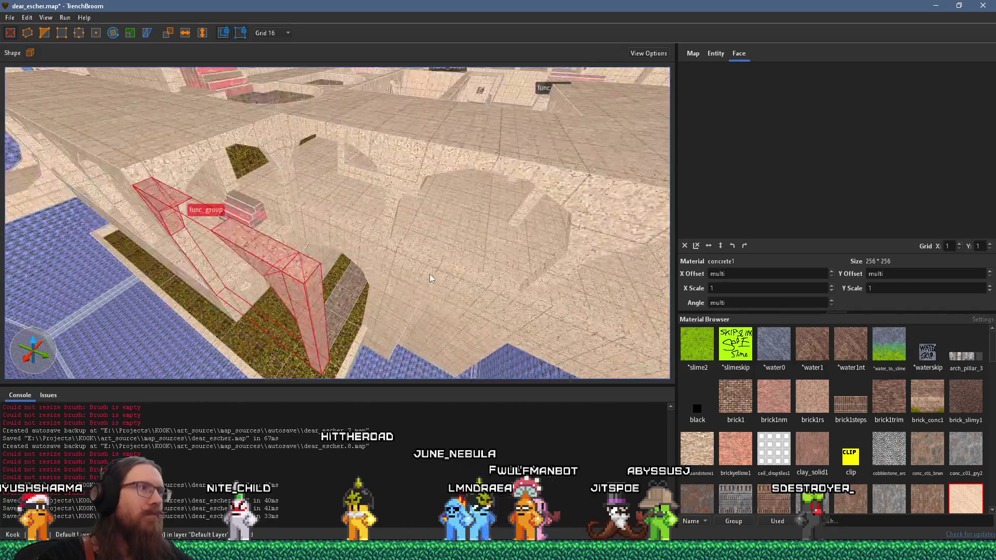
drag(431, 275, 486, 306)
click(315, 187)
Zoom in and out around the slab, ending with the view lowered to face the arches
scroll(387, 208, up, 3)
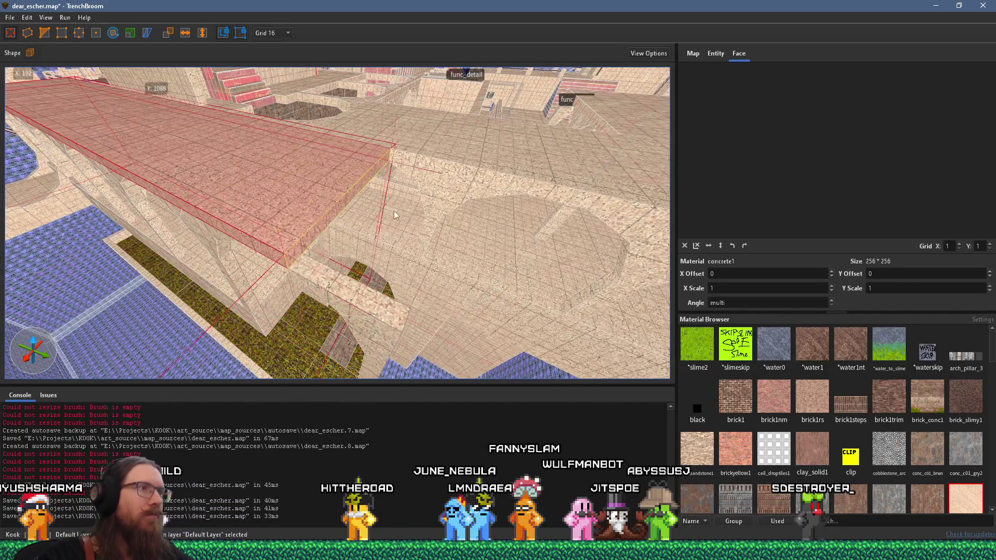
scroll(332, 217, up, 5)
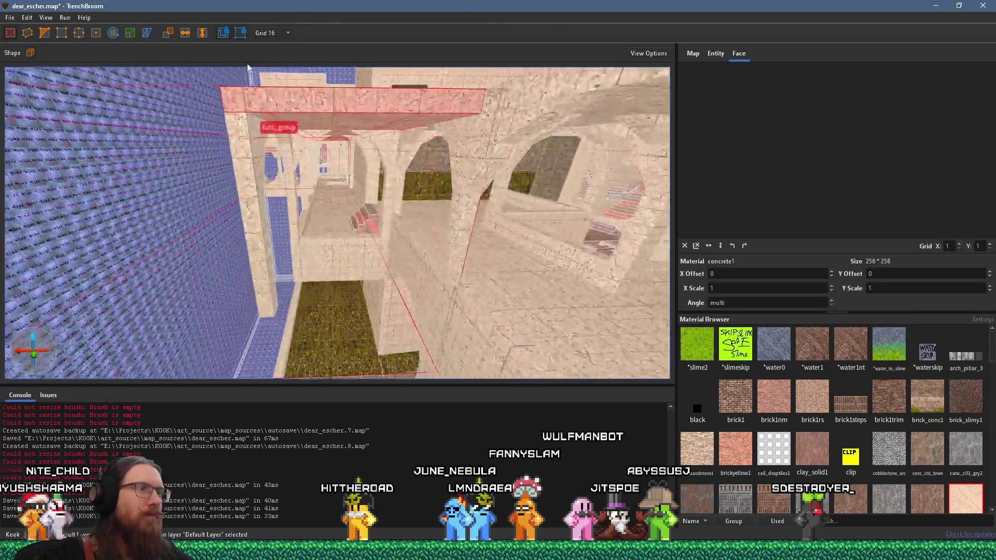
scroll(319, 186, up, 3)
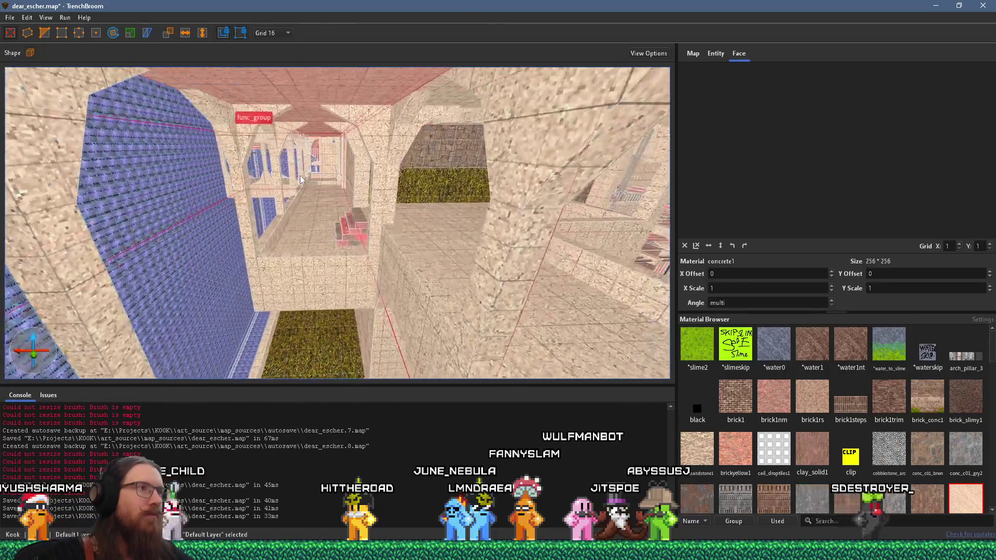
scroll(314, 120, down, 3)
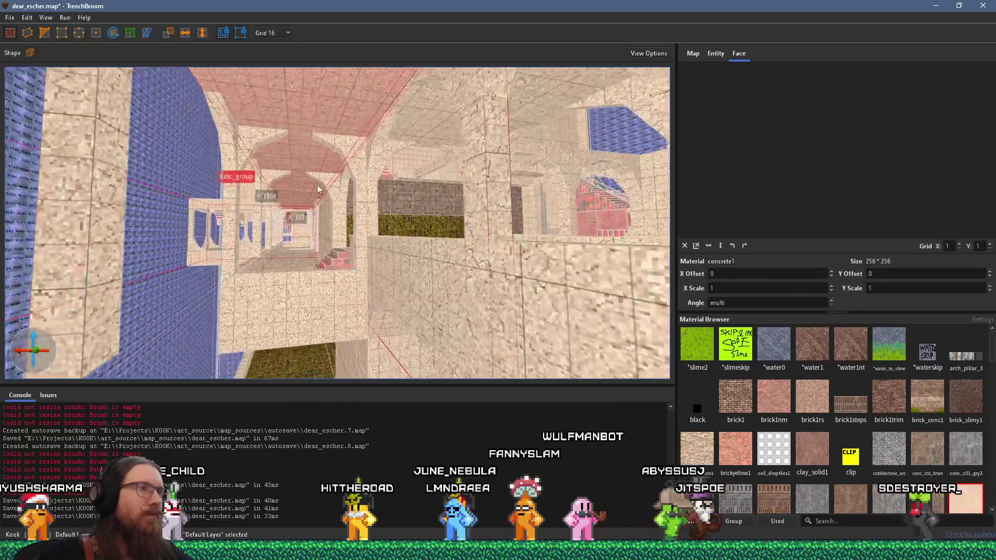
scroll(344, 220, up, 5)
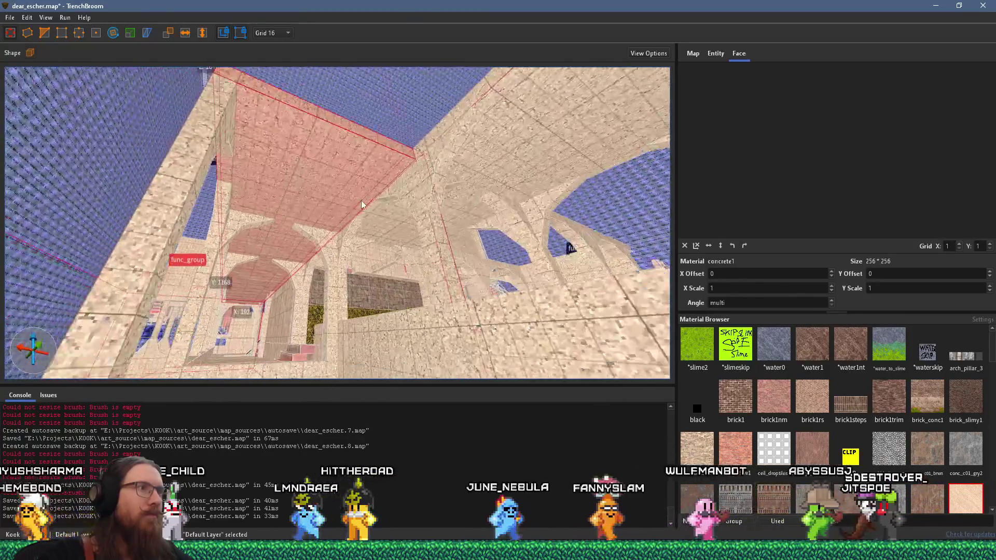
scroll(445, 157, down, 5)
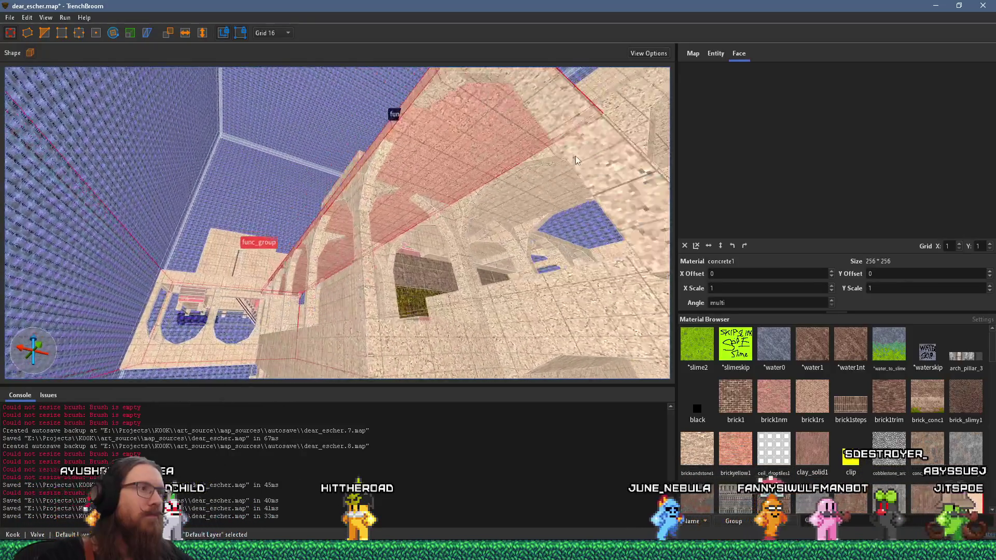
scroll(485, 150, up, 5)
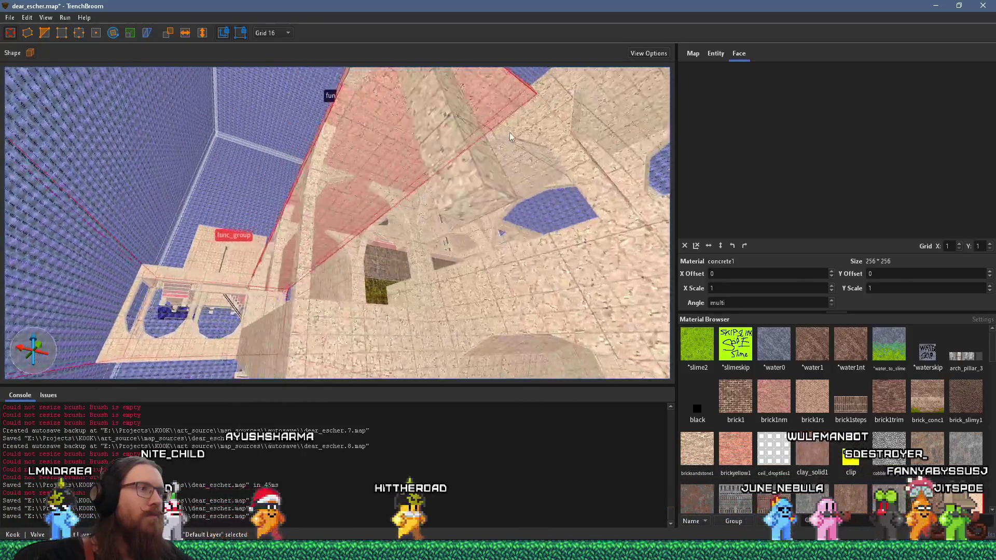
scroll(510, 141, up, 5)
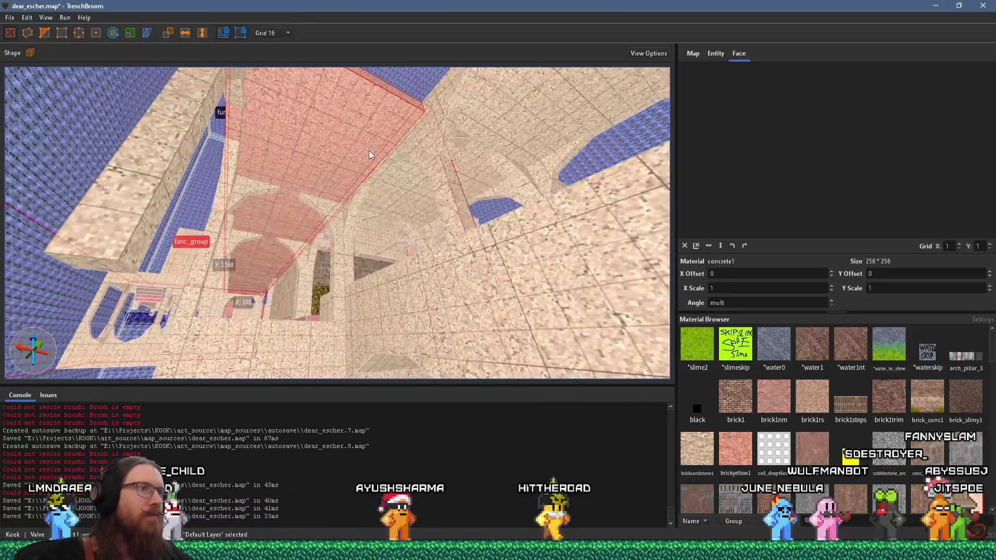
scroll(335, 176, up, 5)
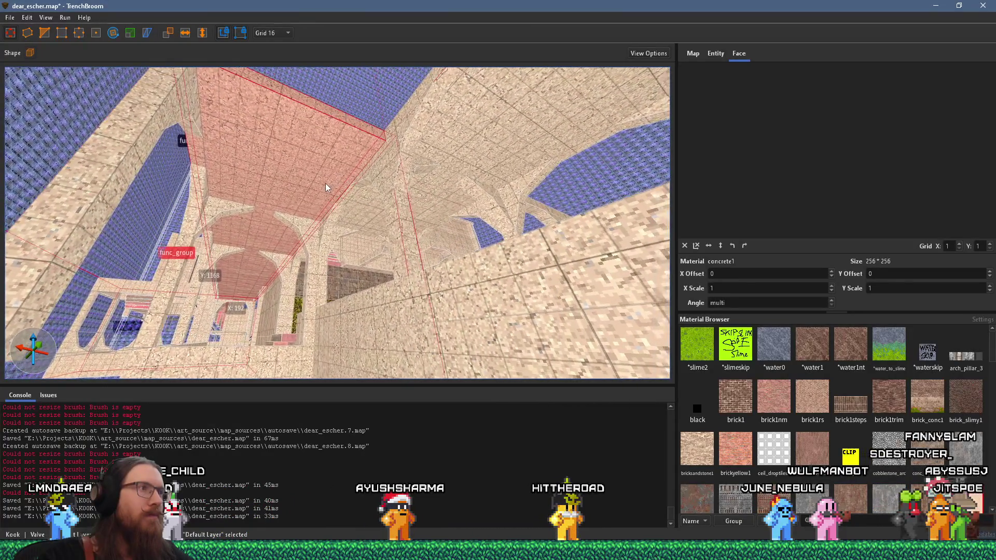
scroll(297, 179, up, 5)
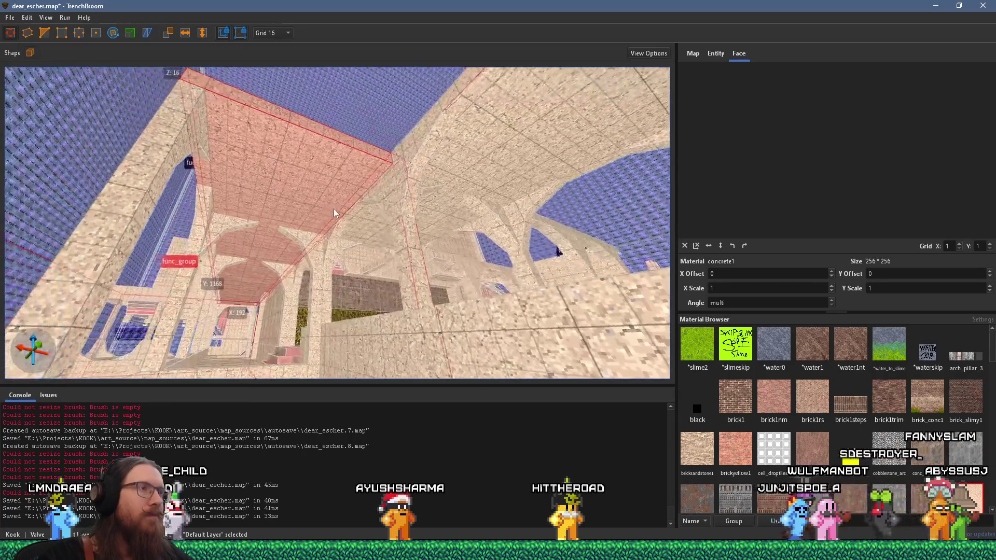
scroll(369, 192, up, 3)
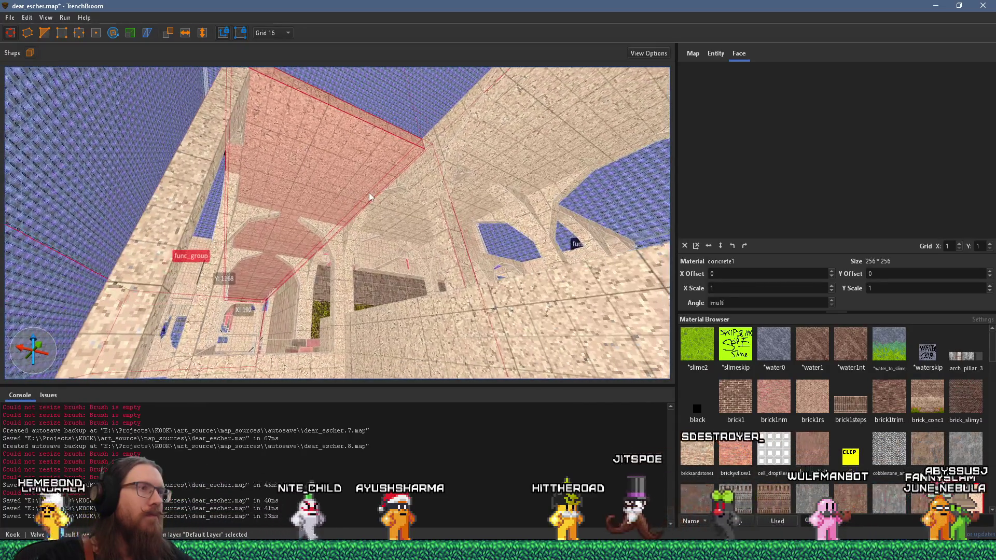
scroll(450, 148, up, 5)
scroll(594, 156, up, 3)
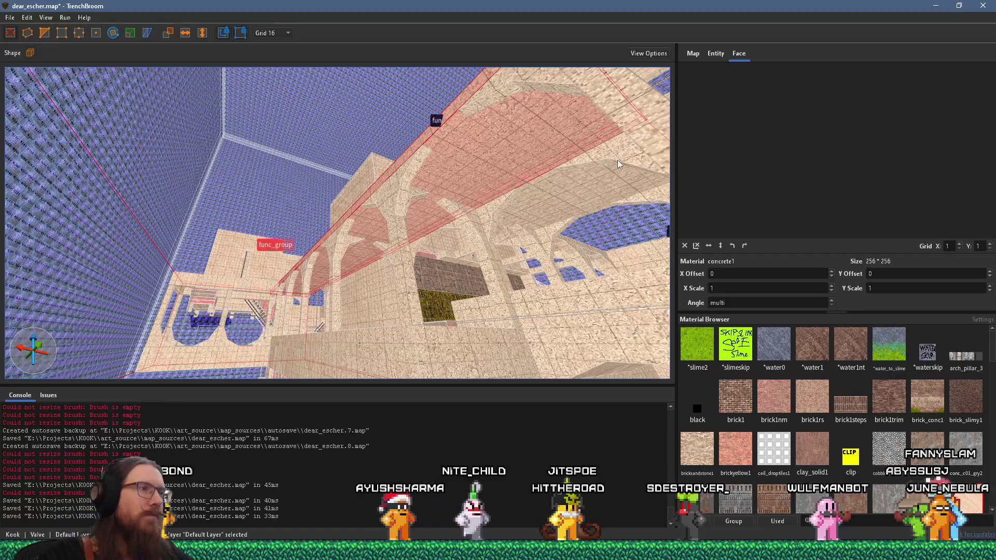
scroll(615, 163, up, 5)
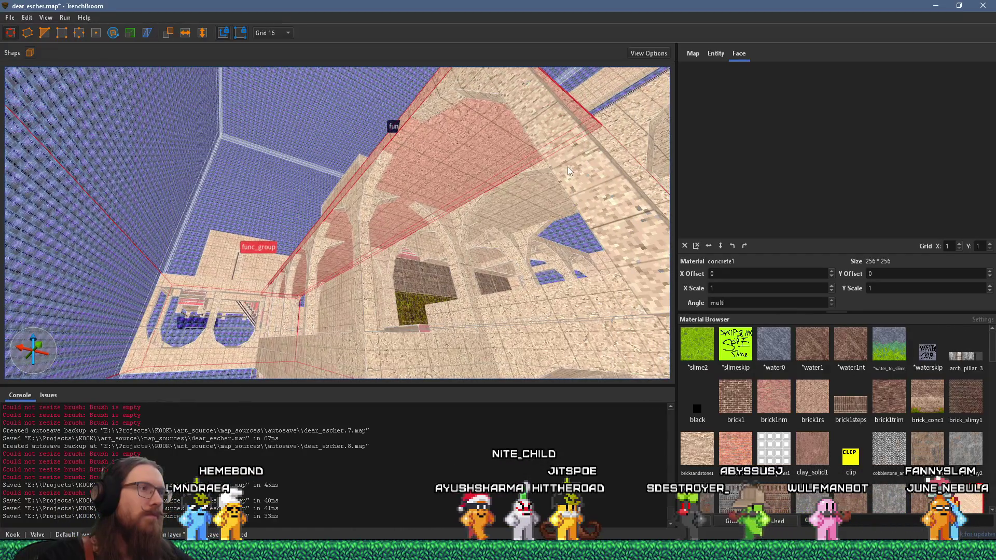
scroll(568, 167, up, 5)
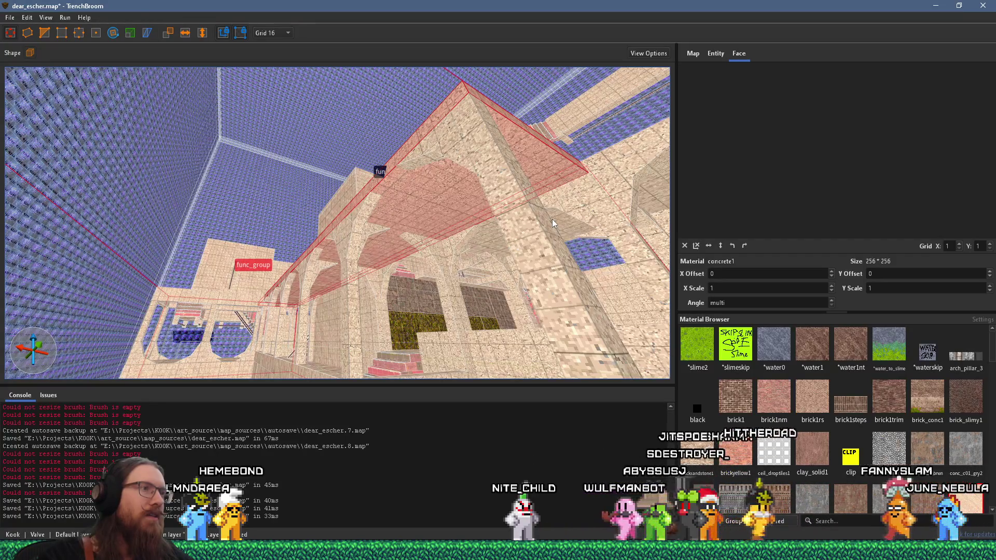
scroll(530, 229, down, 5)
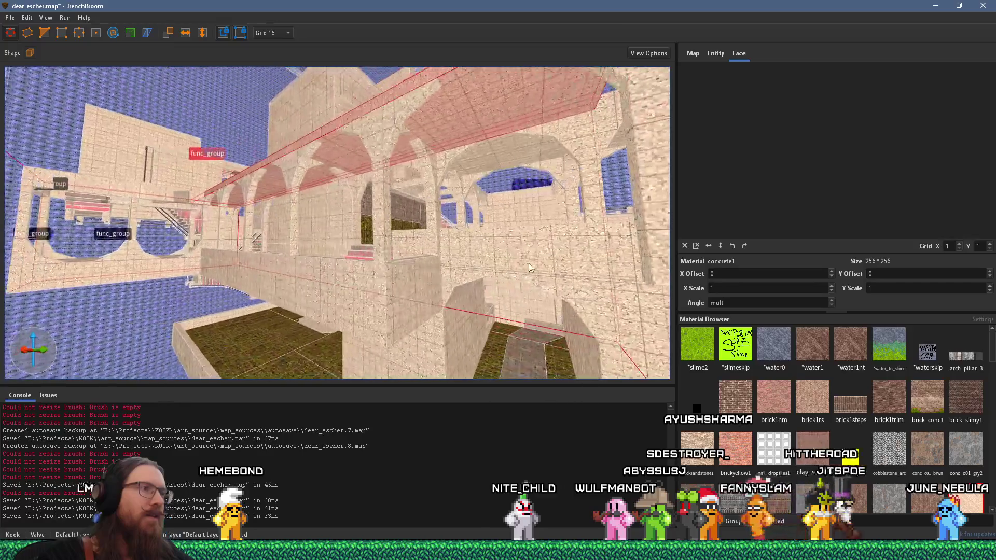
scroll(491, 251, up, 5)
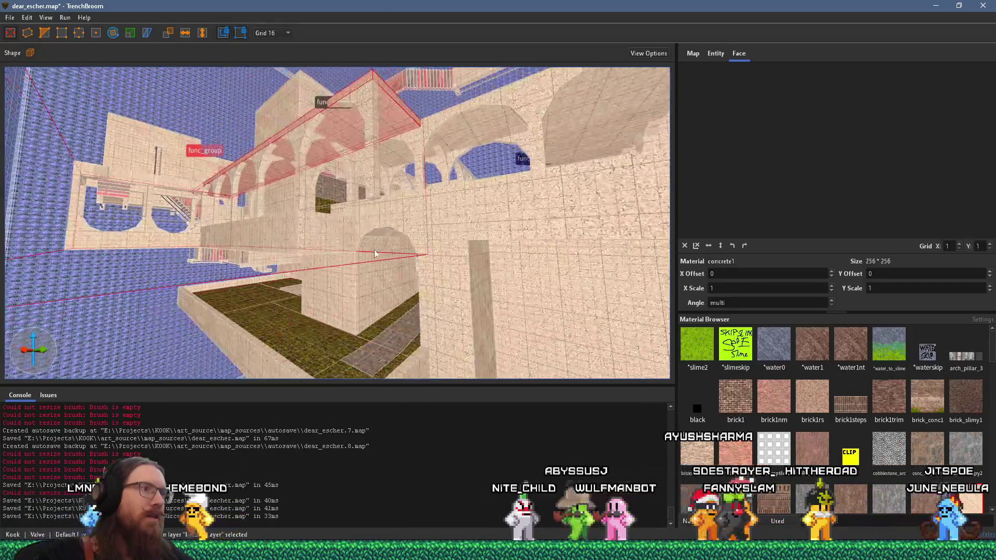
scroll(359, 280, down, 5)
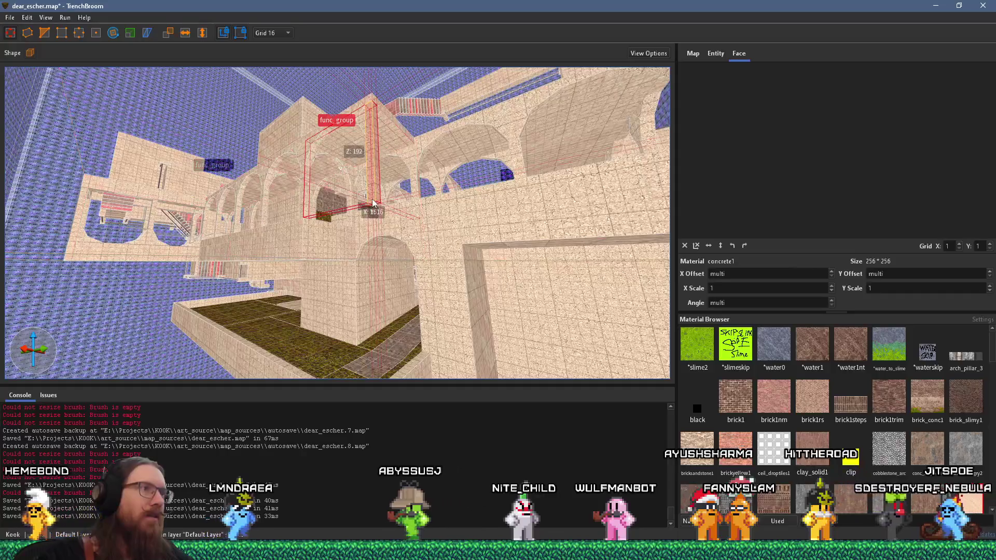
scroll(372, 233, up, 5)
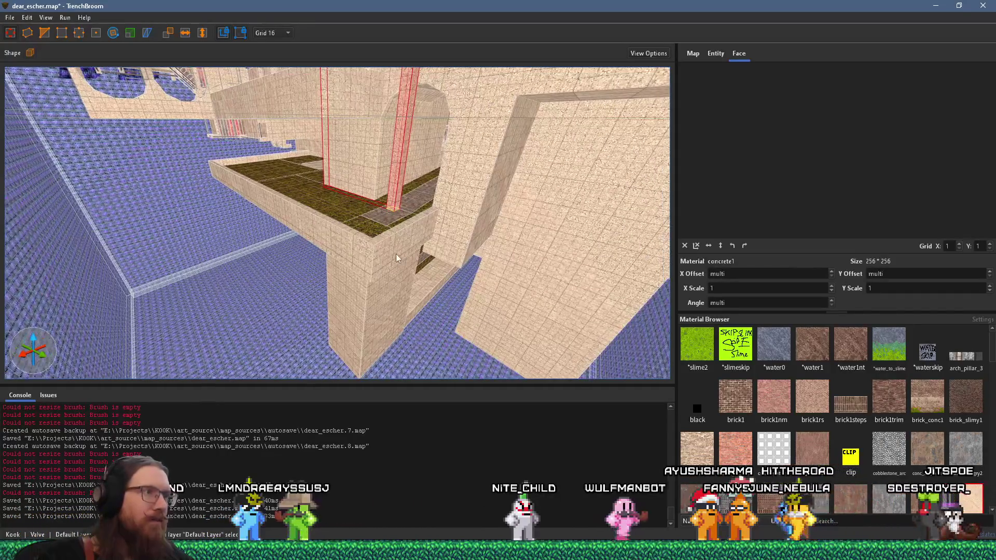
scroll(374, 304, down, 2)
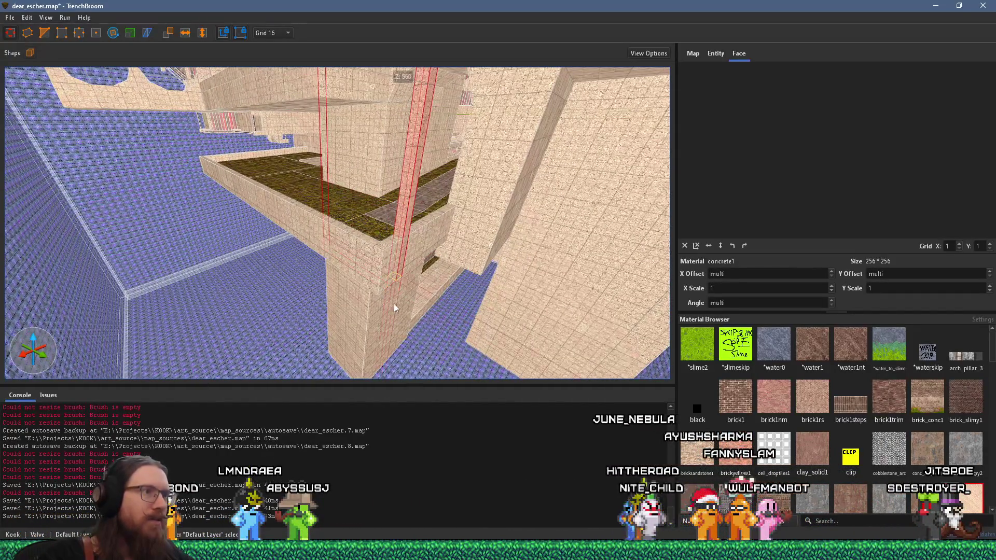
mouse_move(401, 263)
mouse_down()
mouse_move(363, 216)
mouse_move(421, 195)
mouse_move(437, 256)
mouse_move(372, 228)
mouse_move(275, 208)
mouse_move(391, 338)
mouse_move(343, 253)
mouse_move(348, 231)
mouse_move(399, 177)
mouse_move(436, 195)
mouse_move(486, 149)
mouse_move(229, 192)
mouse_move(273, 188)
mouse_move(272, 150)
mouse_move(230, 174)
mouse_move(287, 130)
mouse_move(200, 204)
mouse_move(256, 152)
mouse_move(269, 157)
mouse_move(264, 167)
mouse_up()
Select the vertical triangular wedge brush in the arcade and stretch it up and right
key(Escape)
click(263, 167)
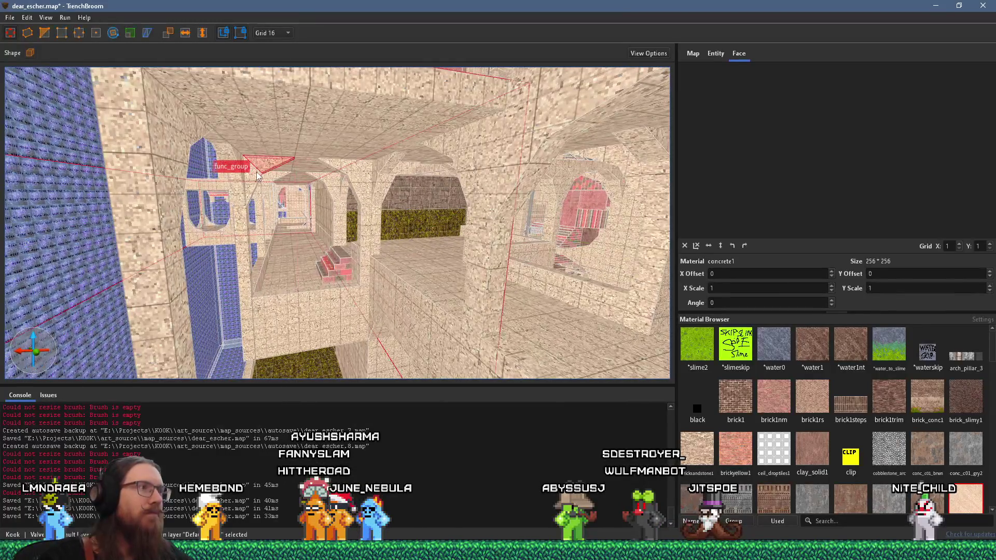
click(363, 169)
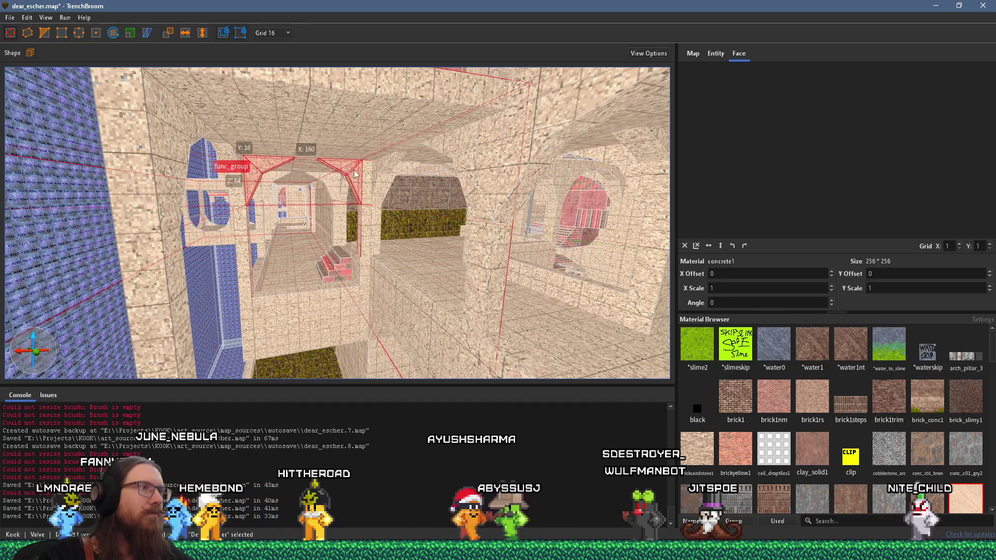
mouse_move(359, 173)
mouse_down()
mouse_move(475, 117)
mouse_move(480, 131)
mouse_move(376, 165)
mouse_up()
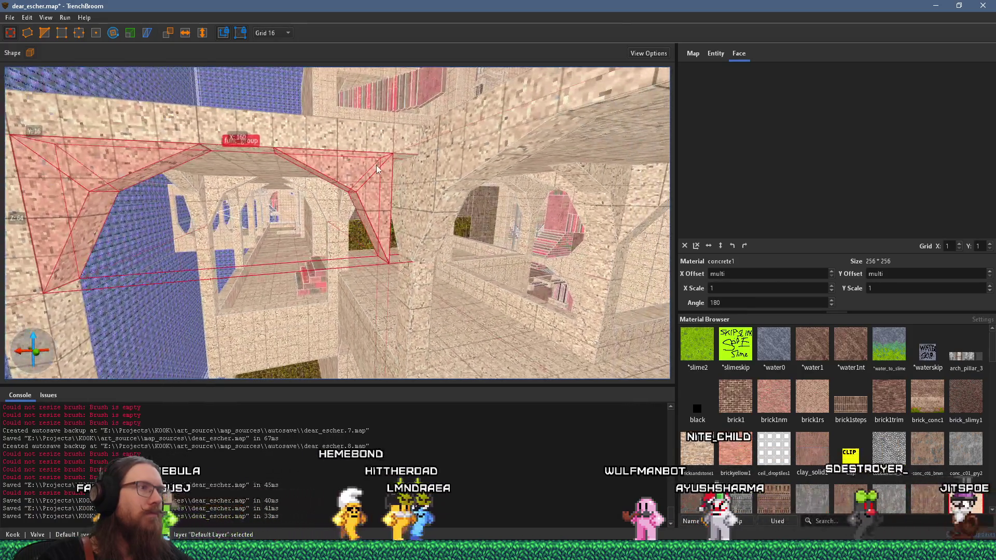
Extend the func_group brush farther to the right and clear the selection
scroll(395, 158, up, 3)
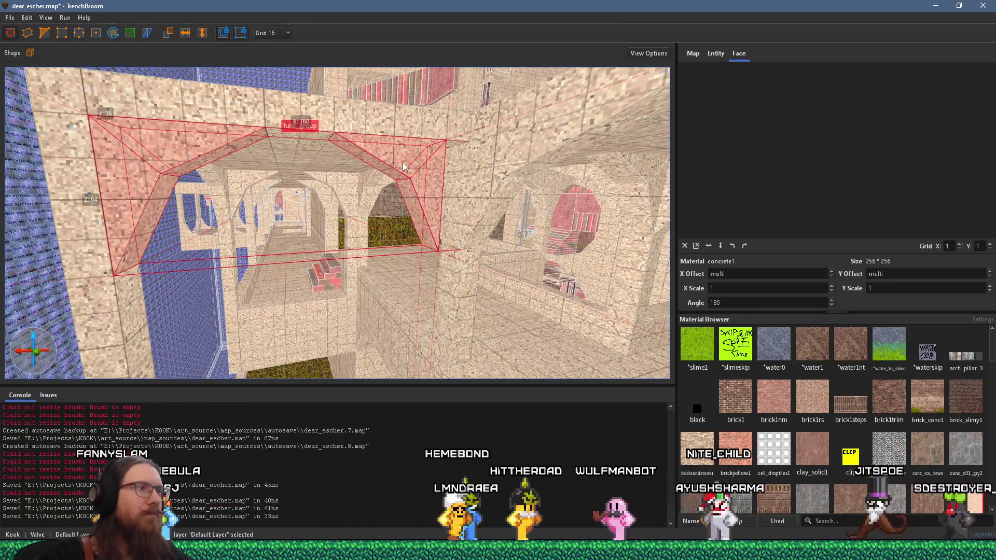
scroll(412, 128, up, 3)
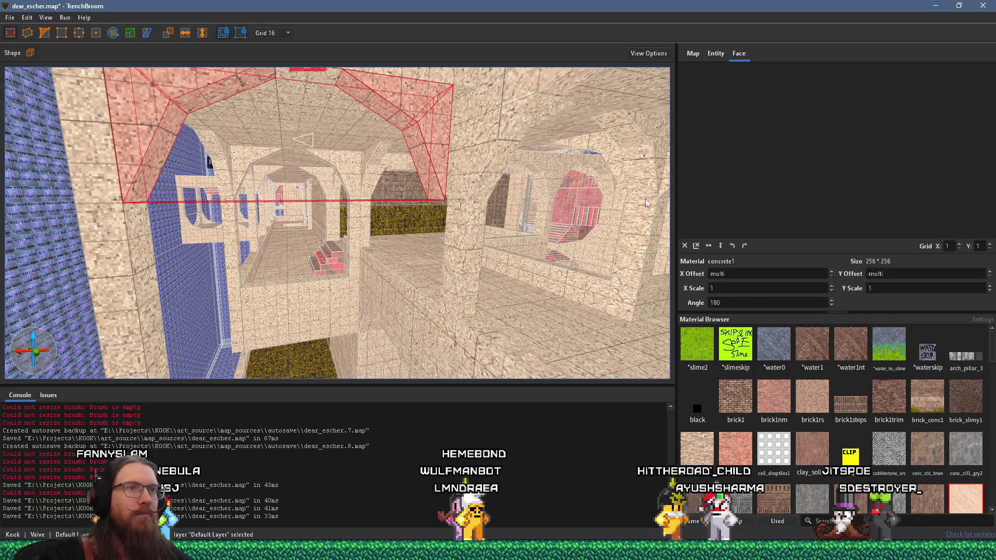
drag(553, 183, 397, 173)
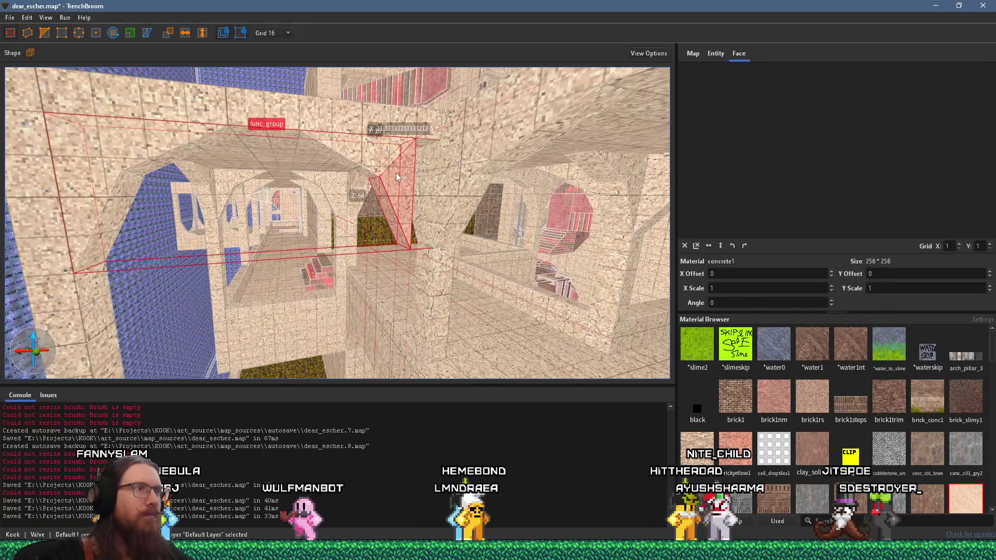
scroll(398, 193, up, 3)
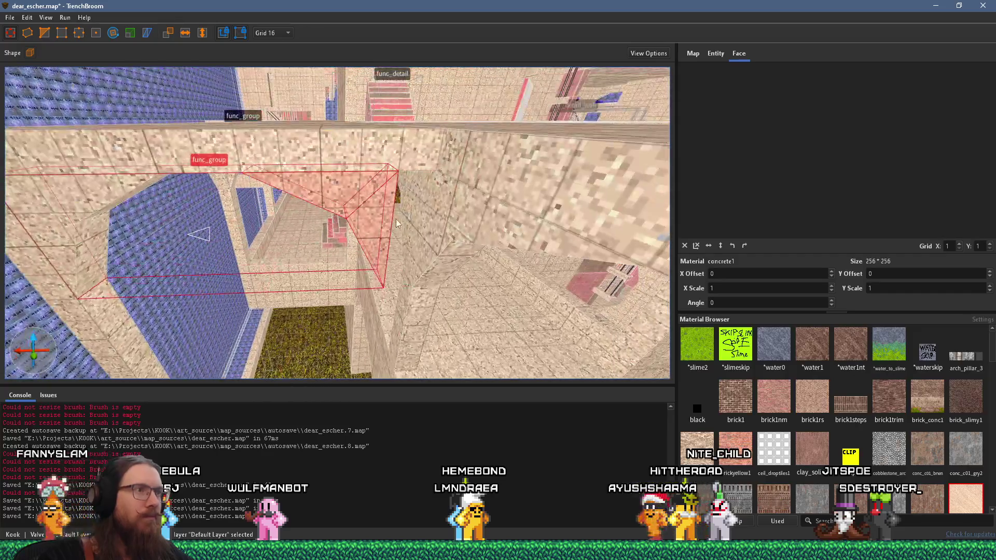
drag(413, 213, 415, 208)
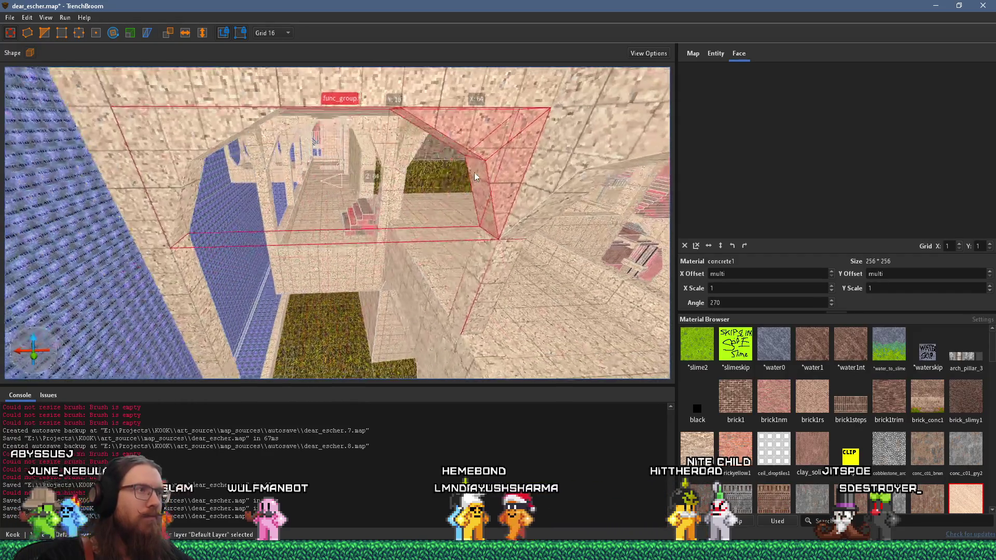
key(Escape)
scroll(428, 155, up, 5)
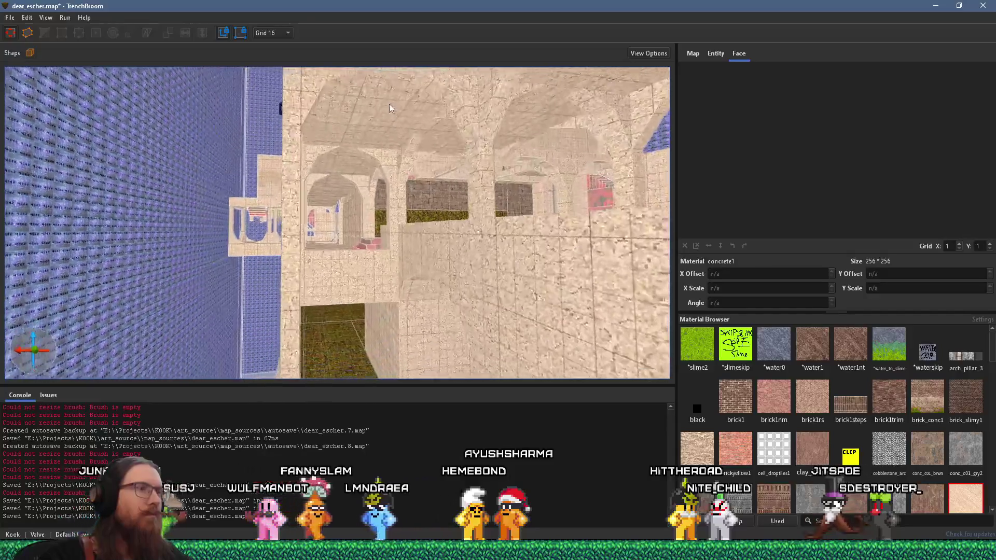
Inspect the arched corridor, floor and stairs, then save dear_escher.map
mouse_move(544, 110)
mouse_down()
mouse_move(421, 60)
mouse_move(354, 164)
mouse_move(313, 191)
mouse_move(253, 194)
mouse_move(281, 170)
mouse_move(391, 176)
mouse_move(471, 161)
mouse_move(472, 191)
mouse_up()
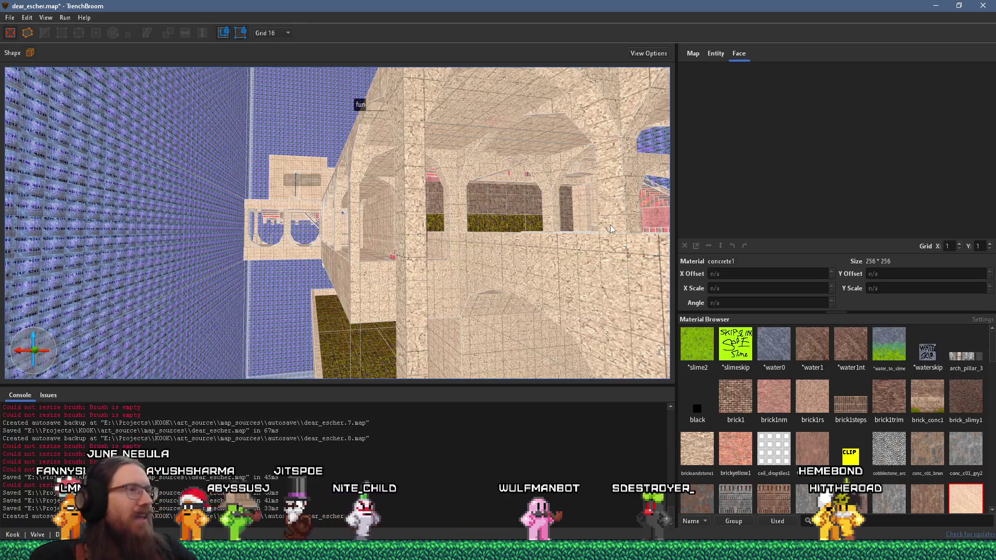
mouse_move(452, 352)
mouse_down()
mouse_move(450, 198)
mouse_move(372, 238)
mouse_move(364, 209)
mouse_move(466, 246)
mouse_move(478, 204)
mouse_move(572, 195)
mouse_move(477, 284)
mouse_move(426, 184)
mouse_move(538, 279)
mouse_move(424, 284)
mouse_move(357, 196)
mouse_move(511, 219)
mouse_move(467, 369)
mouse_move(428, 270)
mouse_move(266, 192)
mouse_up()
mouse_move(338, 214)
mouse_down()
mouse_move(296, 234)
mouse_move(298, 260)
mouse_up()
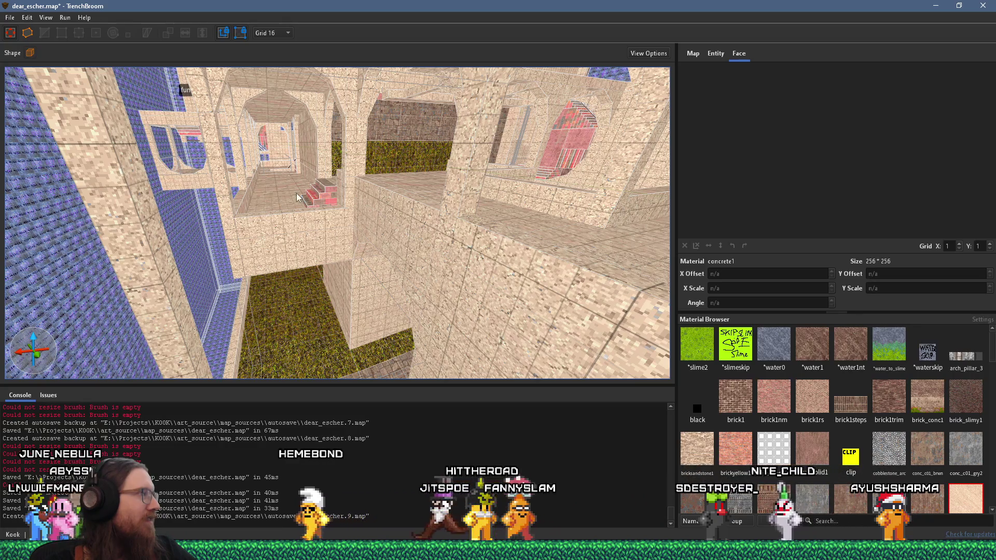
click(10, 17)
click(30, 70)
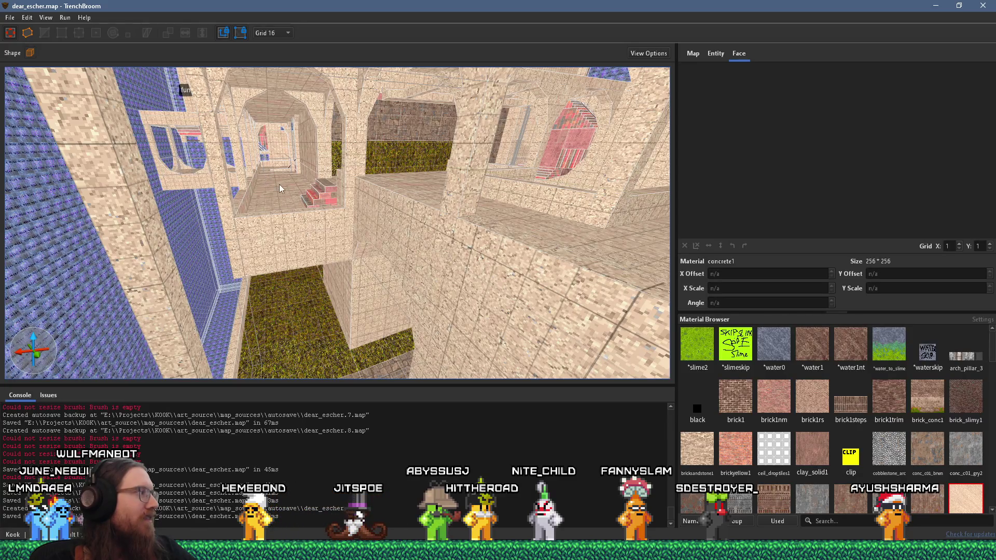
Switch from TrenchBroom back to the running KOOK debug game window
scroll(279, 184, up, 5)
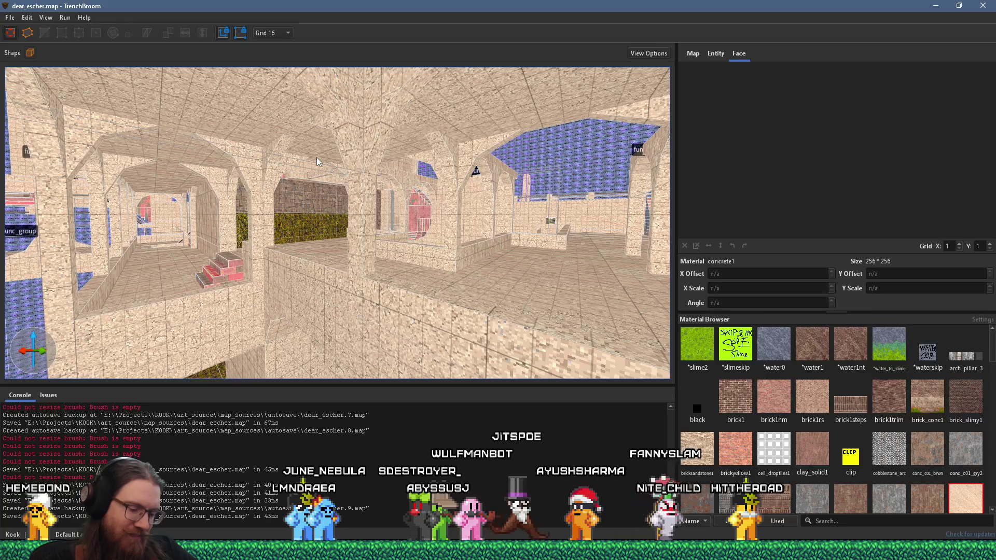
scroll(376, 210, up, 3)
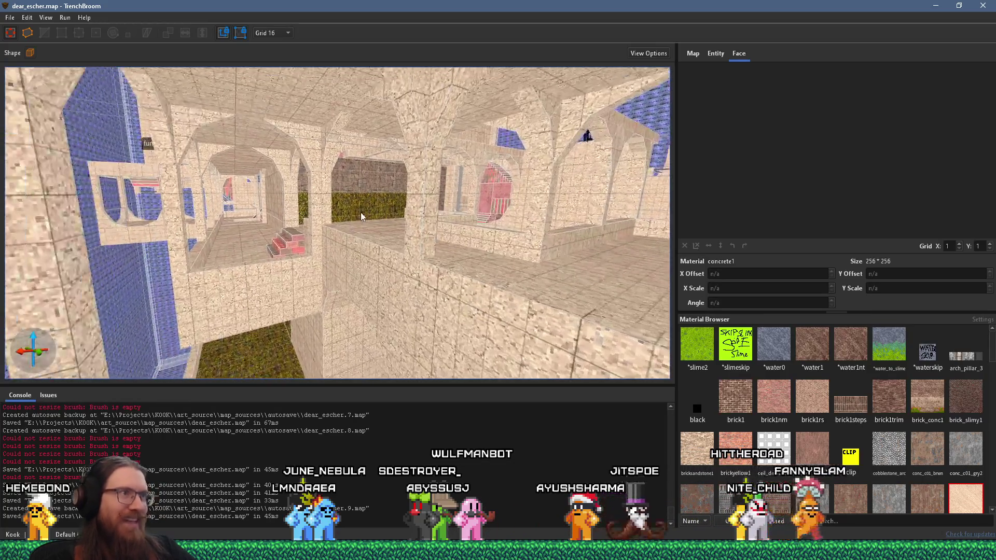
scroll(360, 213, up, 3)
scroll(396, 220, down, 5)
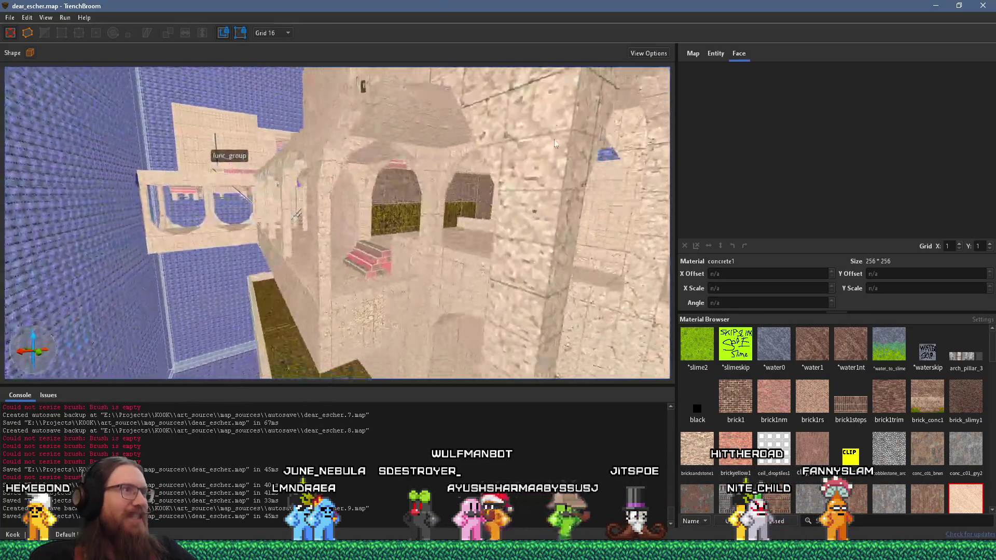
click(9, 18)
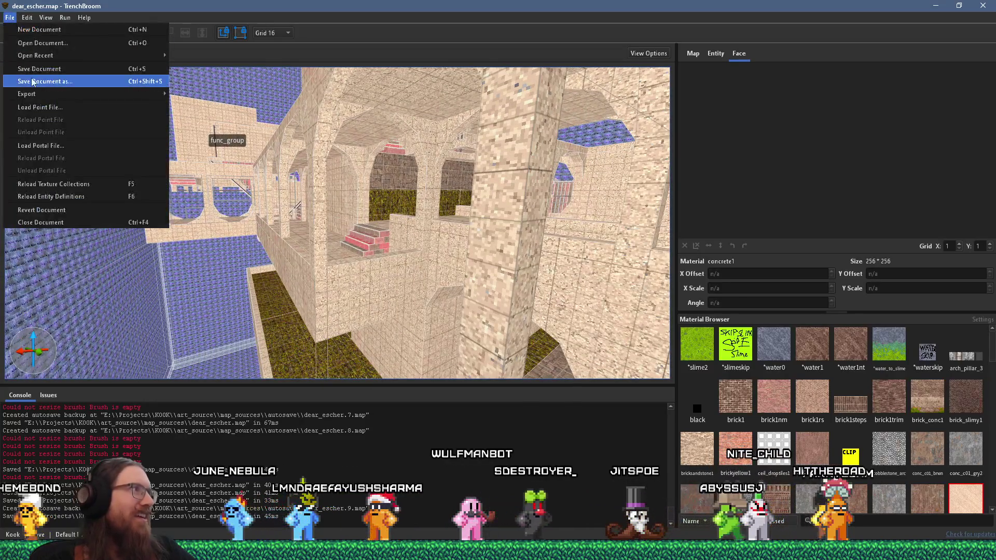
key(alt+Tab)
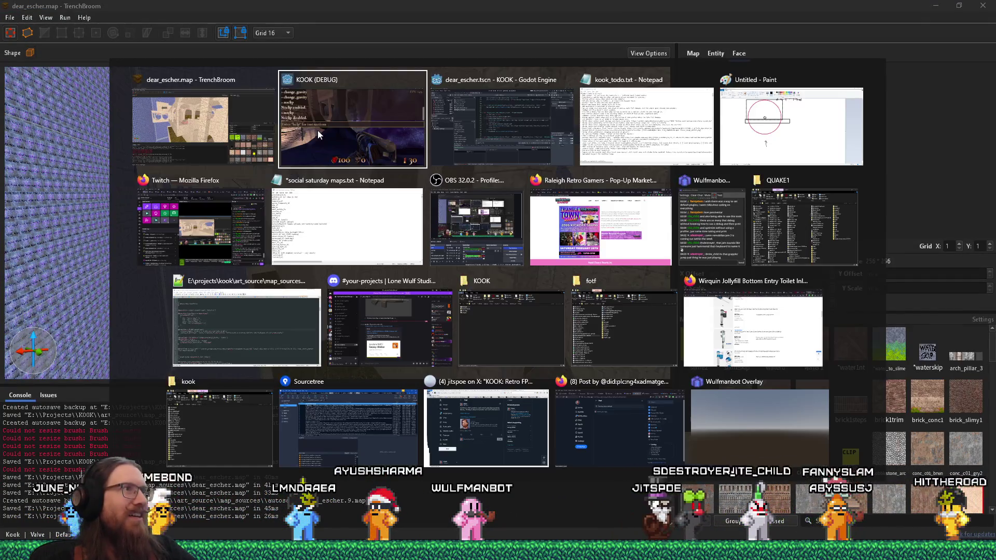
click(318, 134)
Walk along the stone walkway, through the arched passage, and up the steps to the stone ledge
key(w)
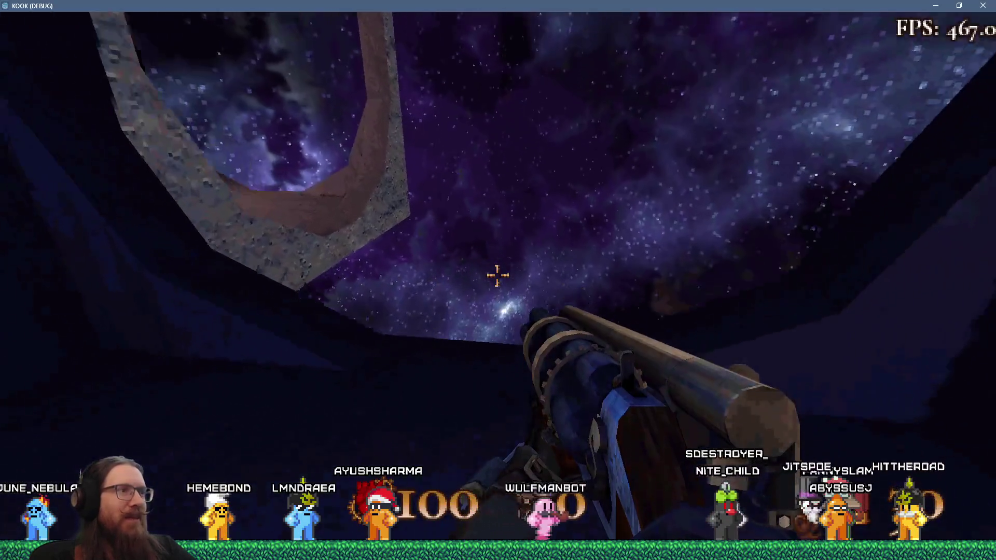
key(w)
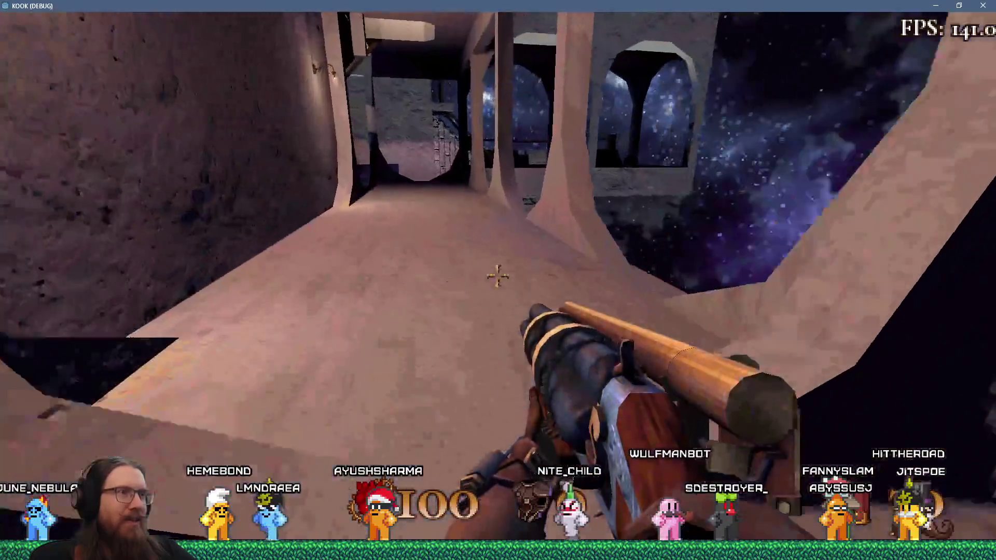
key(w)
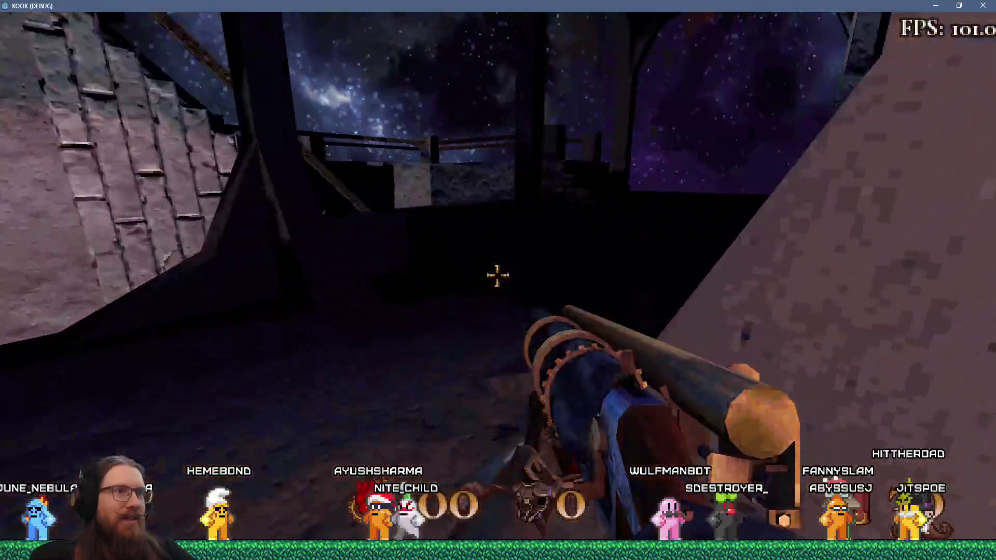
key(w)
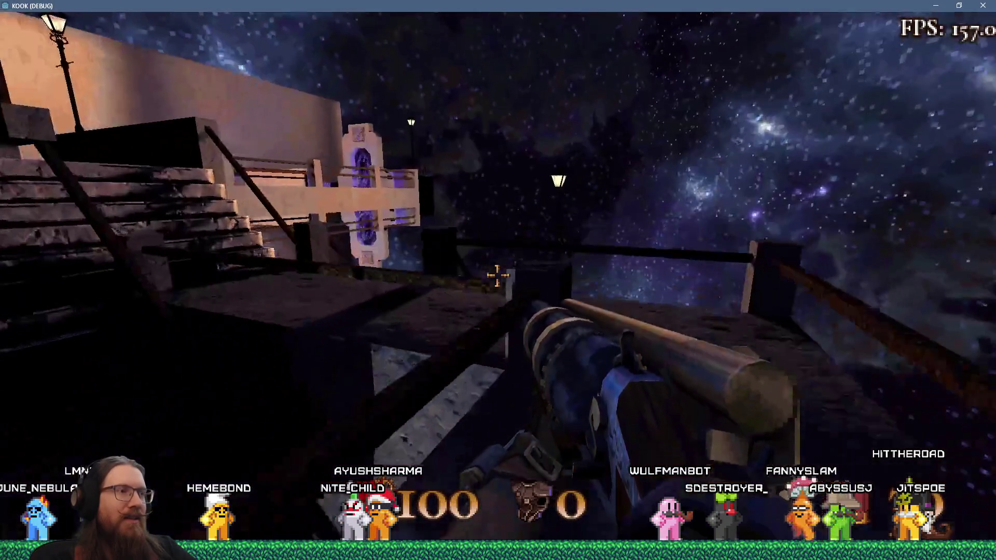
key(w)
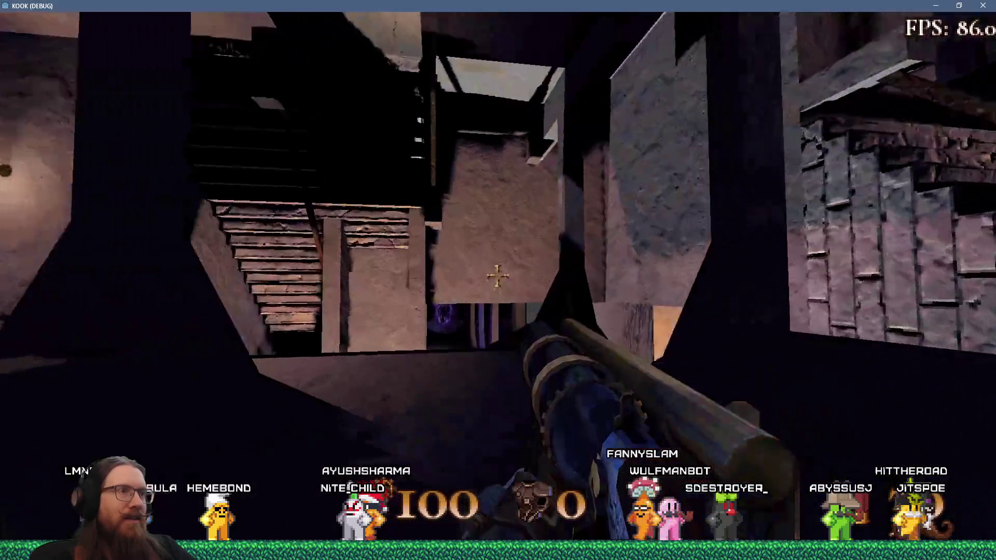
key(w)
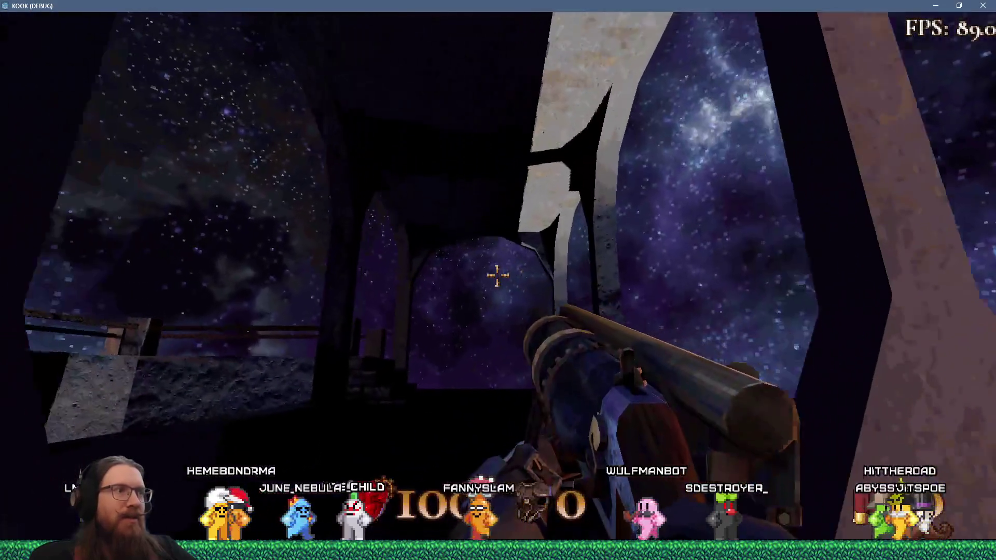
key(w)
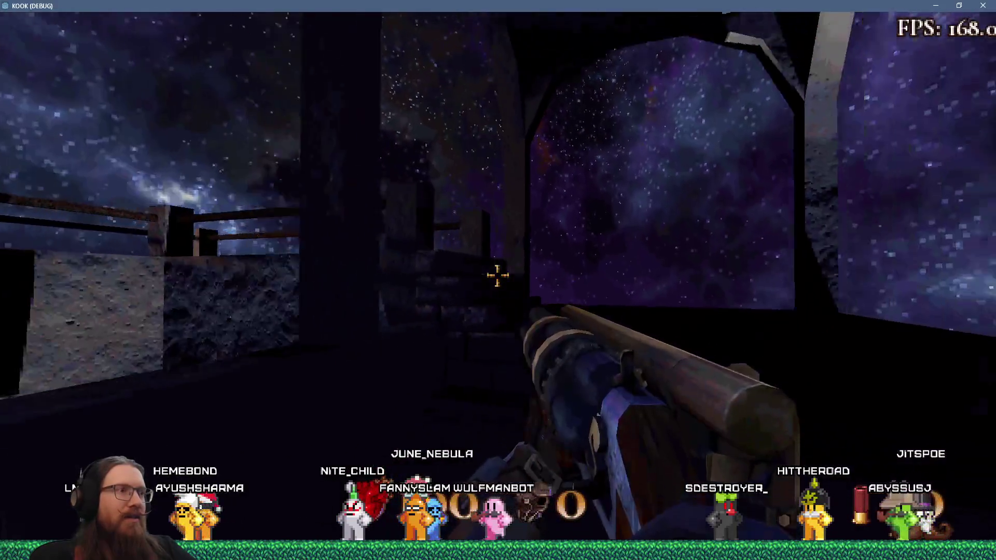
key(w)
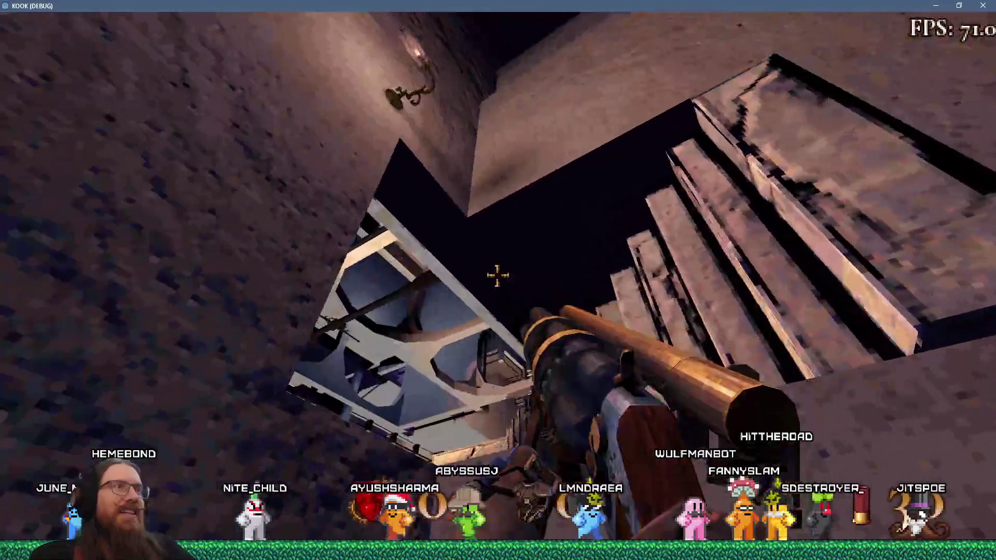
Fire the shotgun at the sunlit wall, reload the last save after dying, and return to KOOK
click(497, 275)
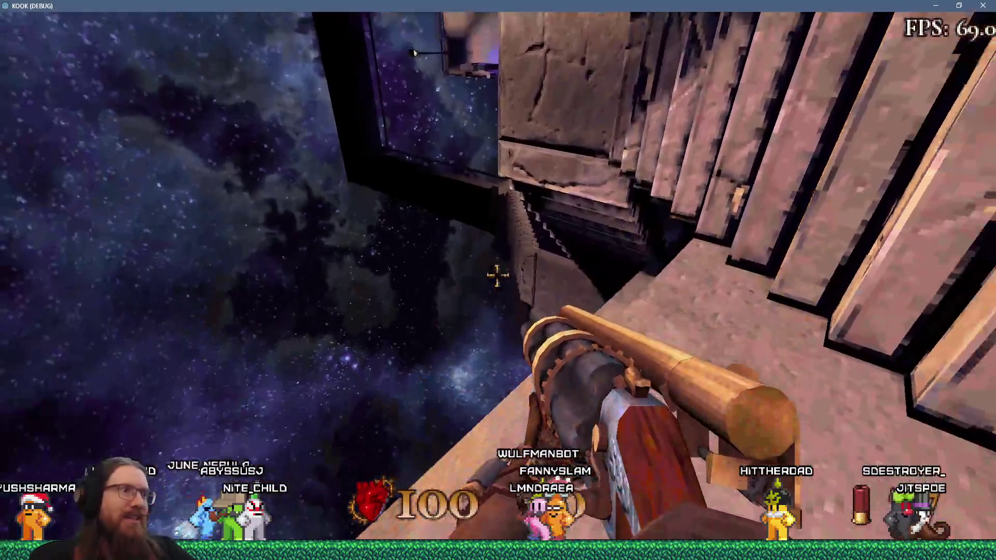
click(498, 278)
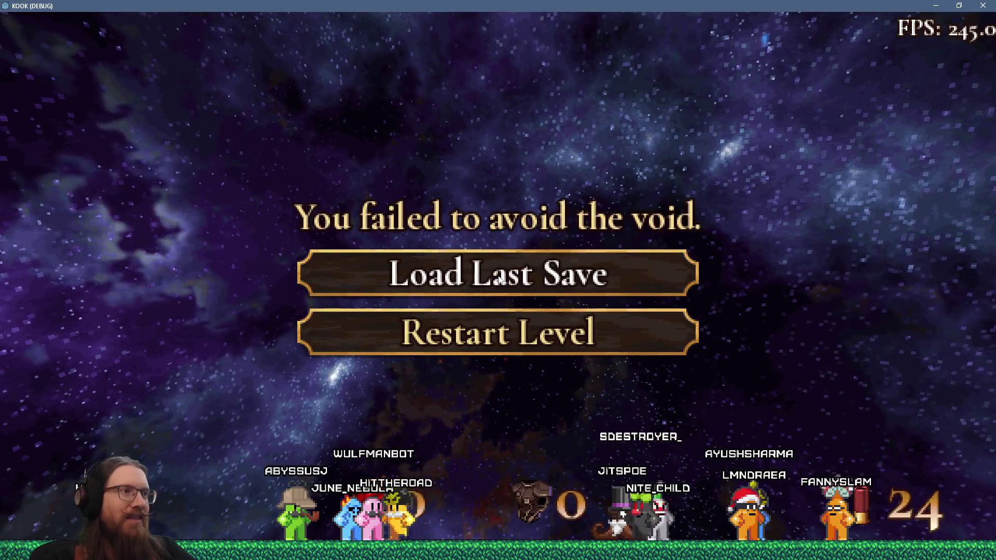
click(499, 280)
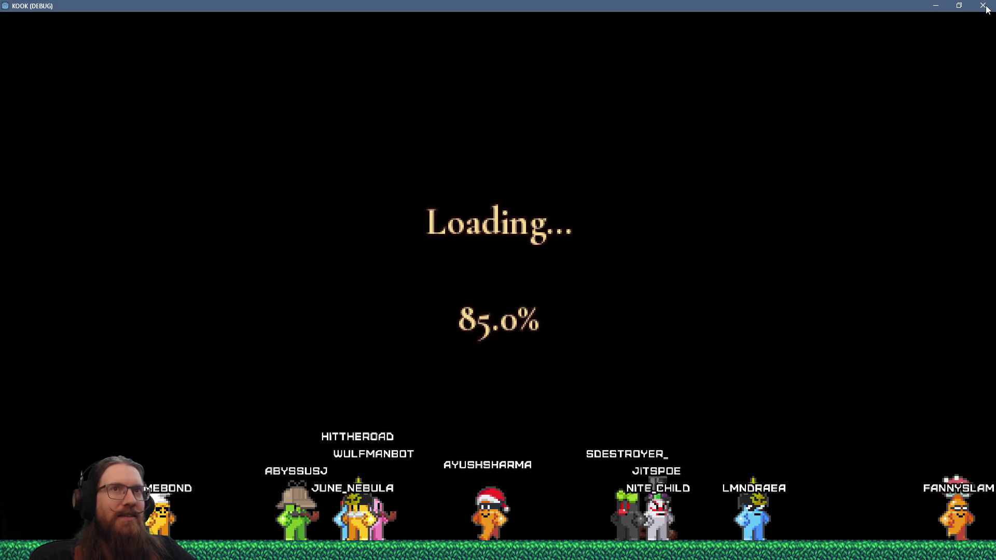
key(alt+Tab)
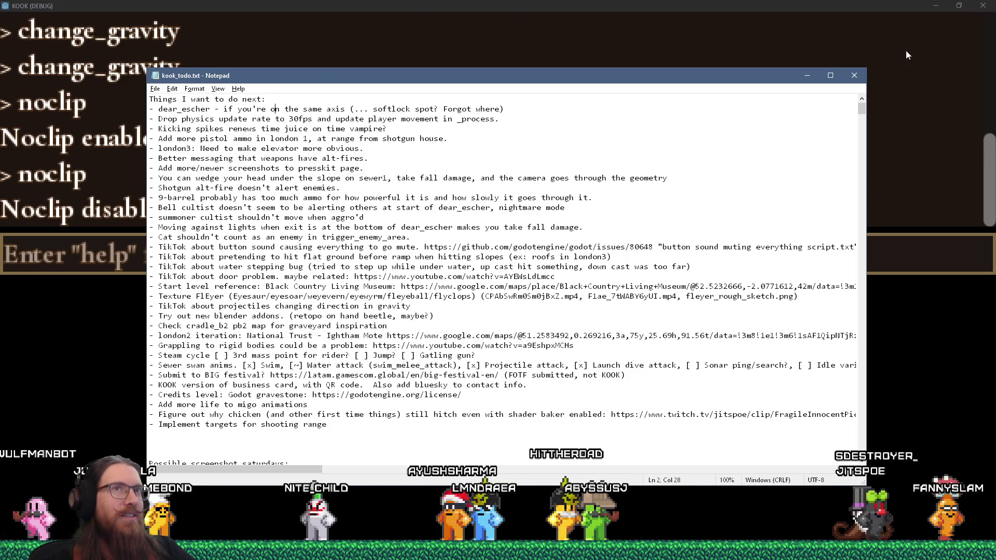
click(81, 258)
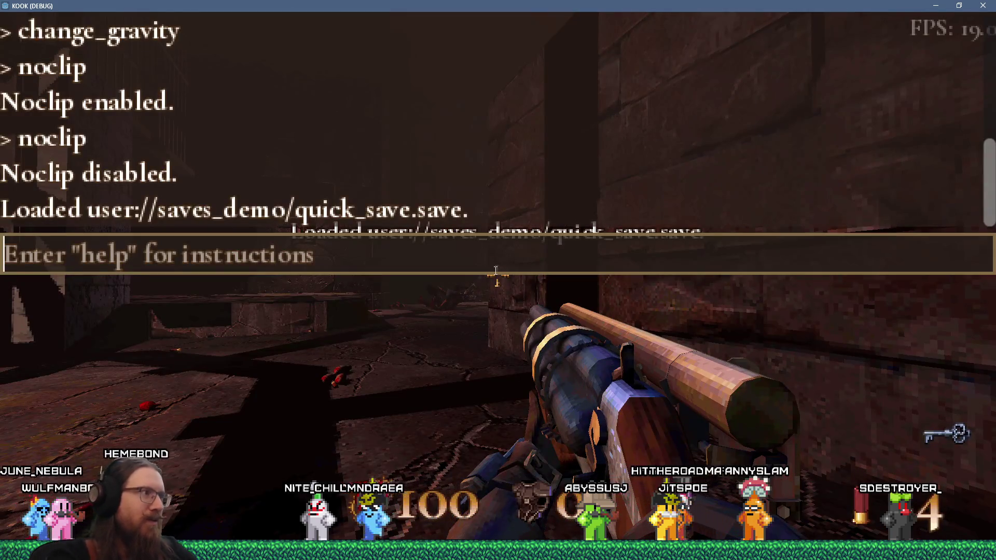
Reload dear_escher from the console, then enable notarget and noclip
text(change_gravity)
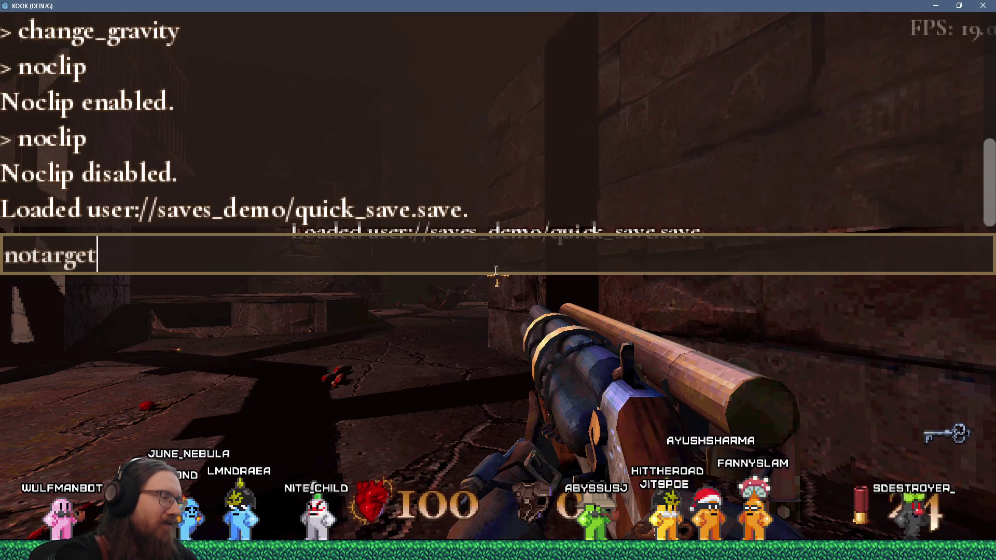
key(Return)
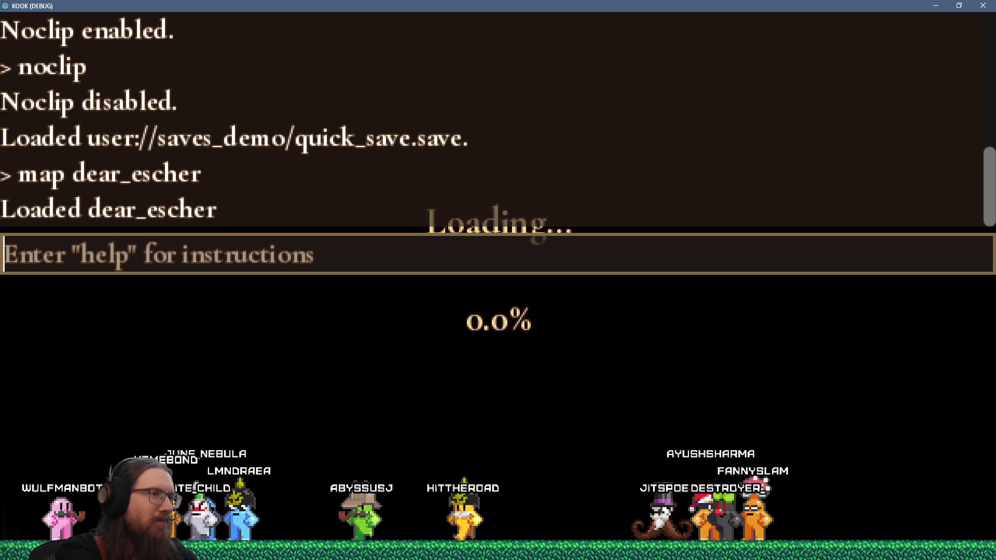
key(Escape)
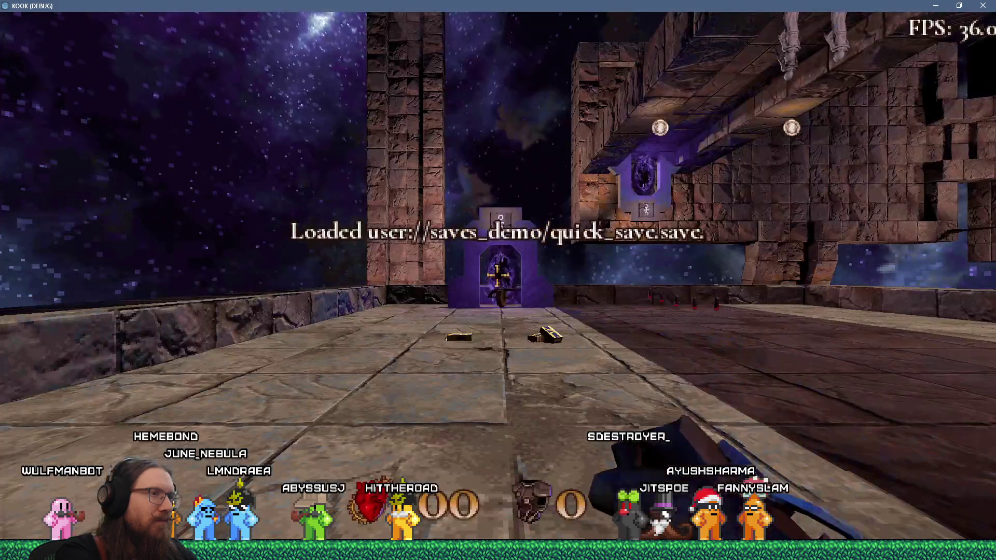
key(grave)
text(notarget)
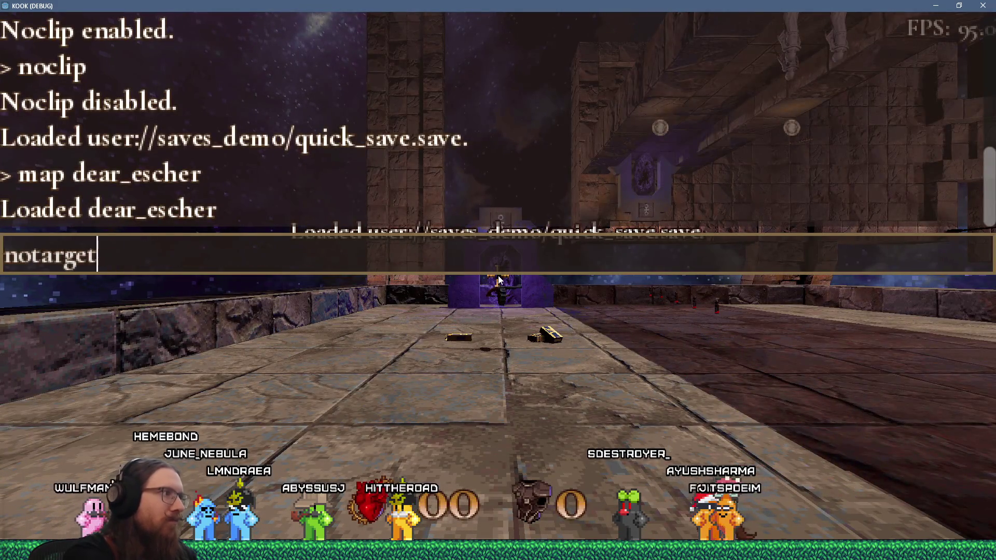
key(Return)
text(noclip)
key(Return)
key(Escape)
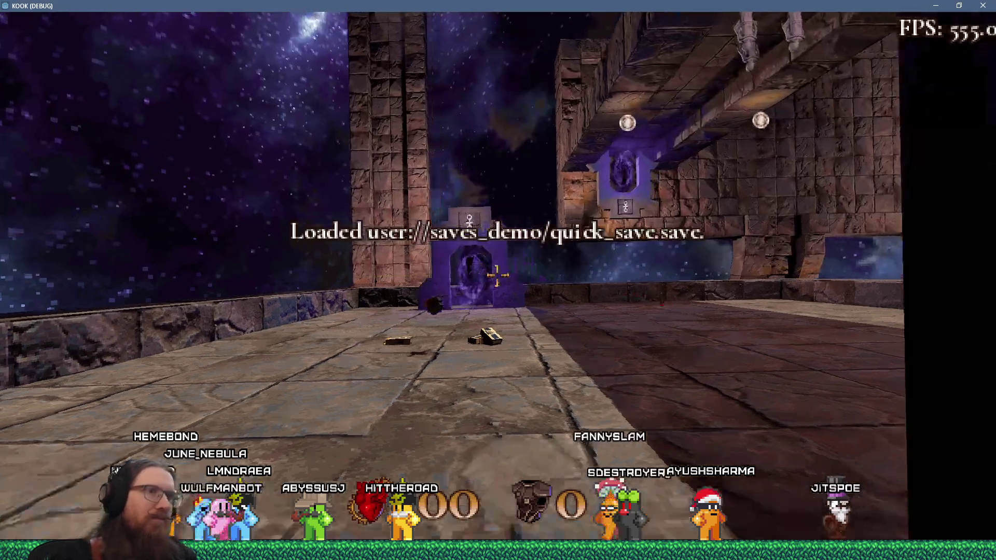
Fly through the purple portal, turn noclip off, and quick-save with F5 near the lit doorway
key(w)
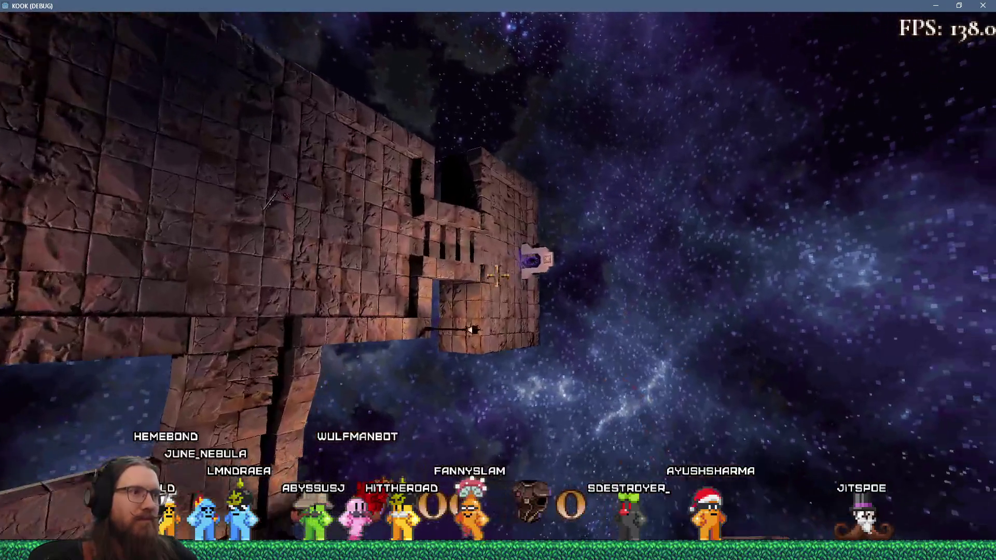
key(w)
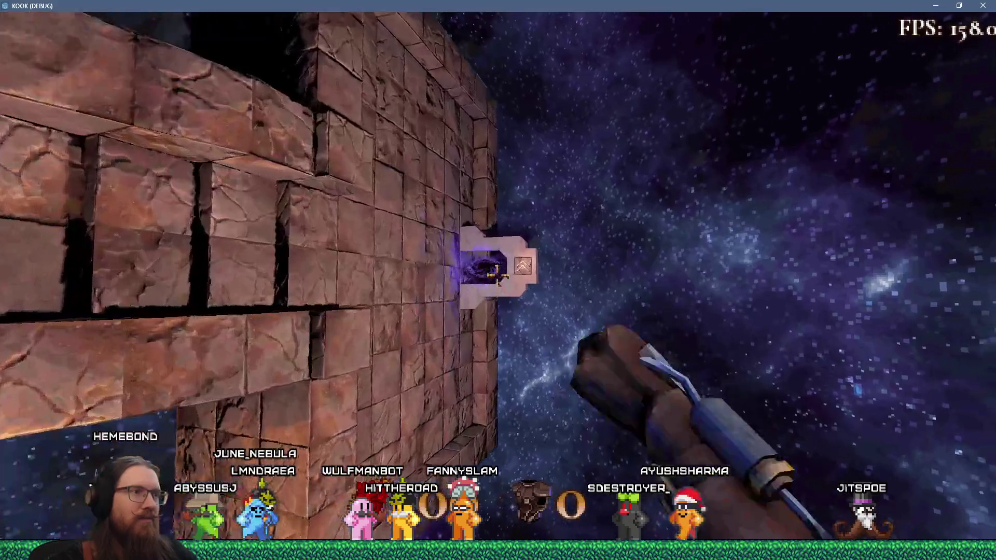
key(w)
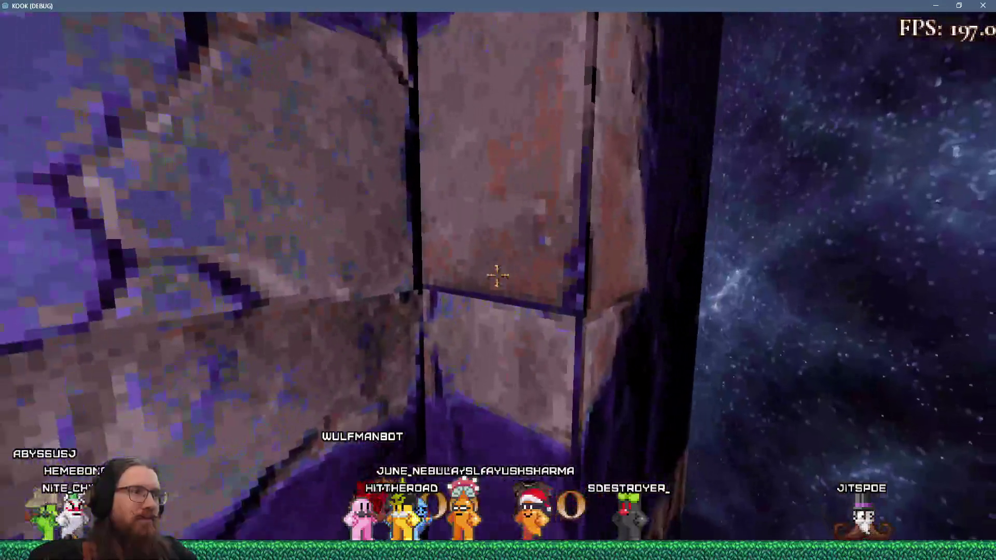
key(grave)
text(noclip)
key(Return)
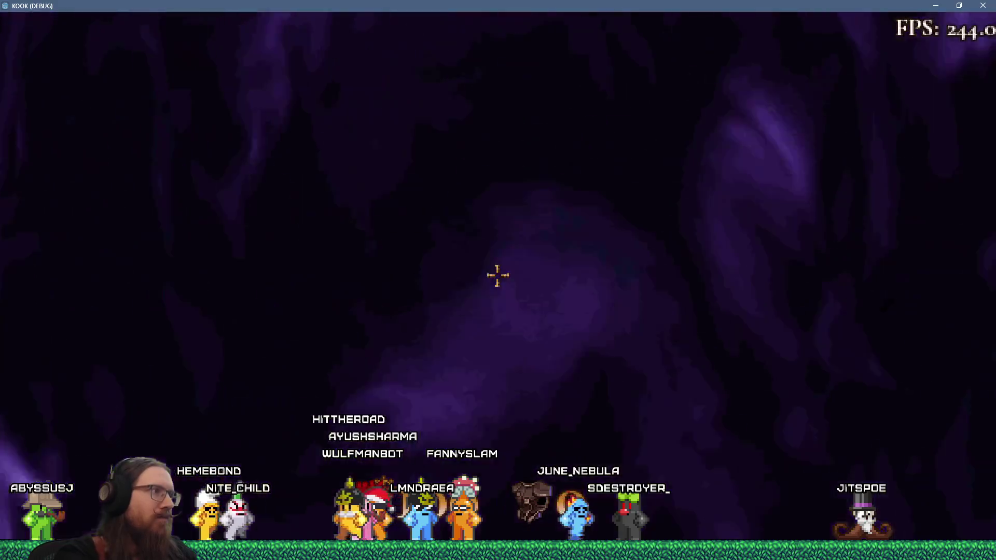
key(w)
key(w)
key(F5)
key(w)
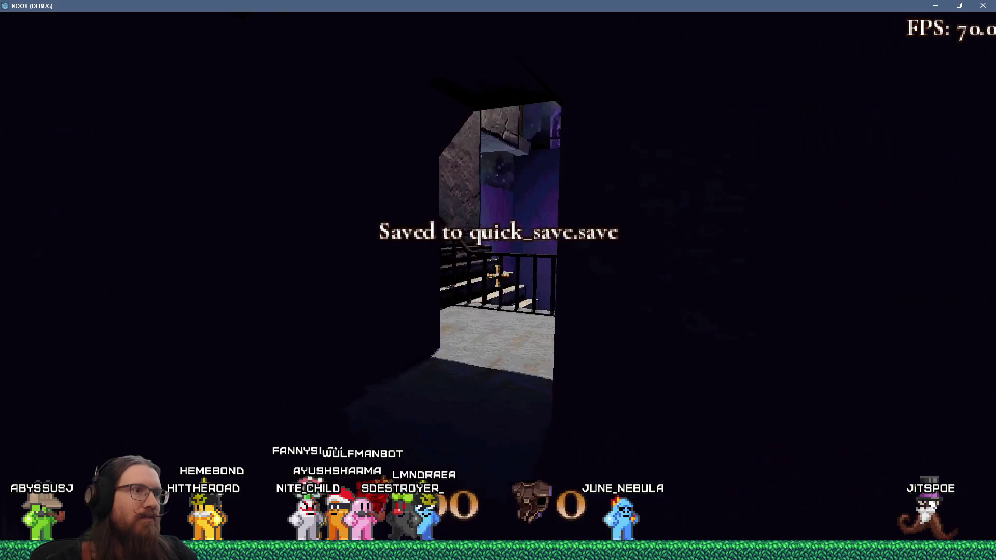
key(w)
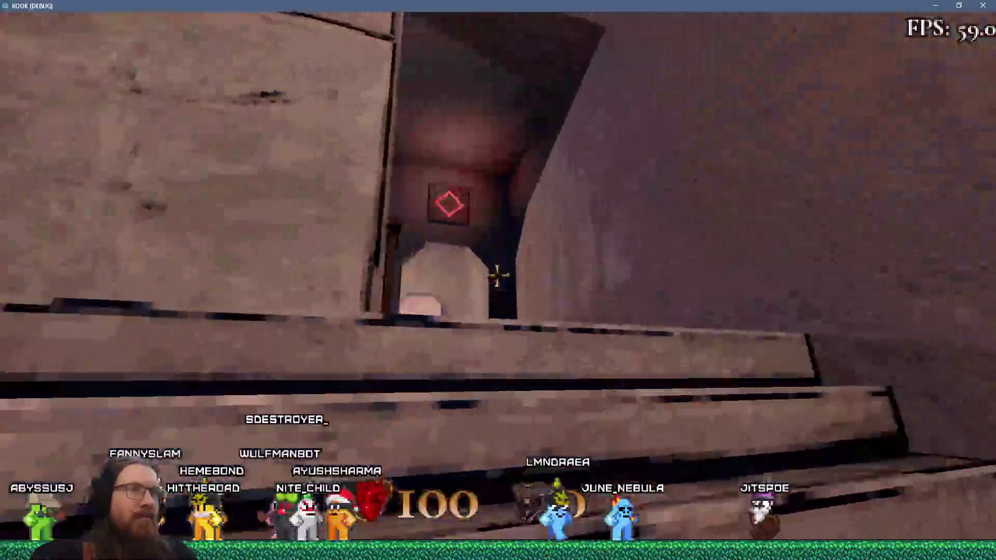
key(grave)
text(save es)
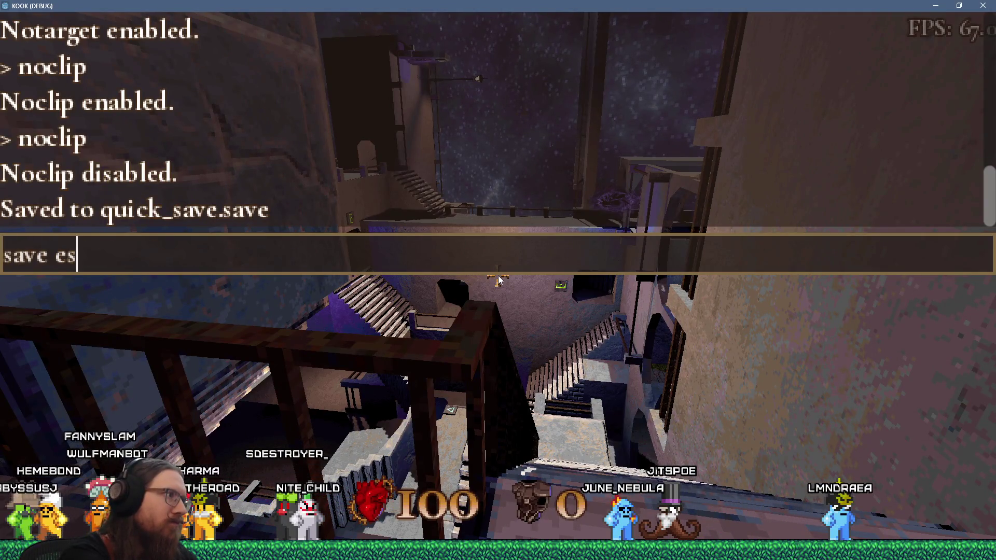
Save the game from the console as 'escher', creating escher.save, and resume play
text(cher)
key(Return)
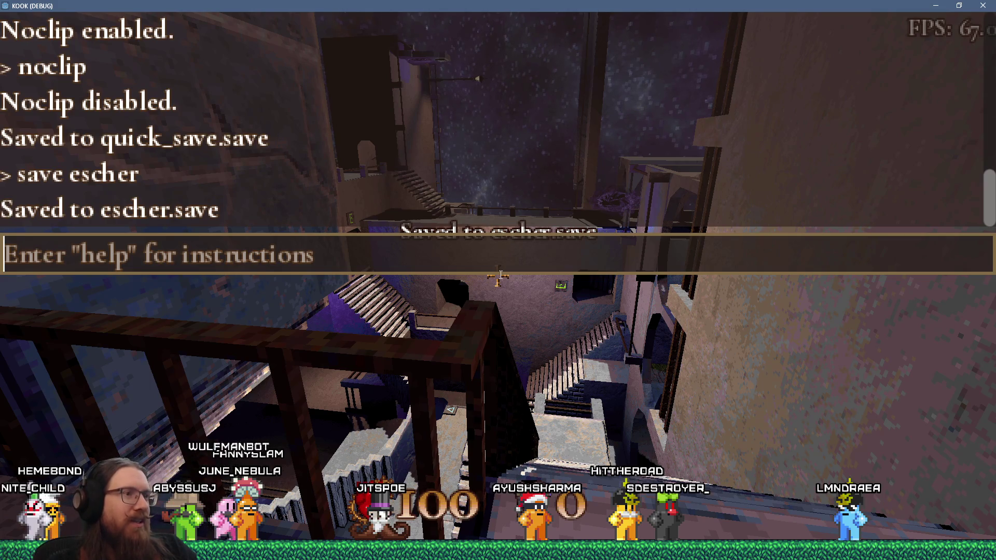
key(Escape)
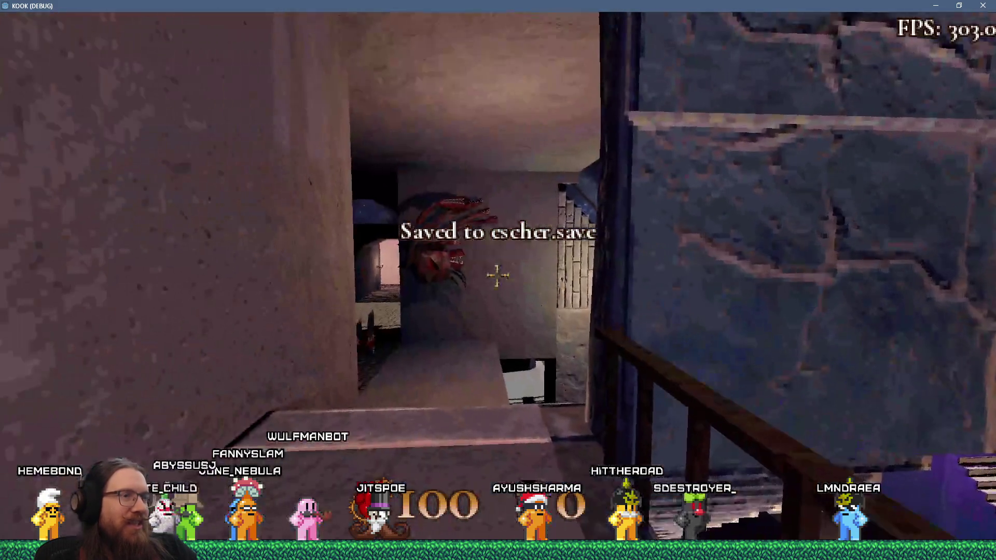
Walk the corridor and staircases to the red-diamond doorway, then drop through the shaft
key(w)
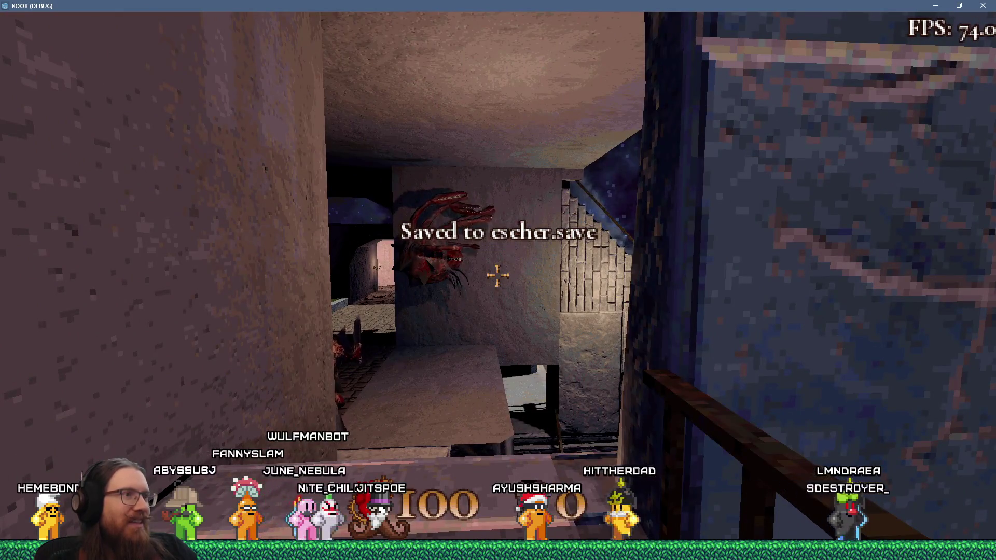
mouse_move(498, 276)
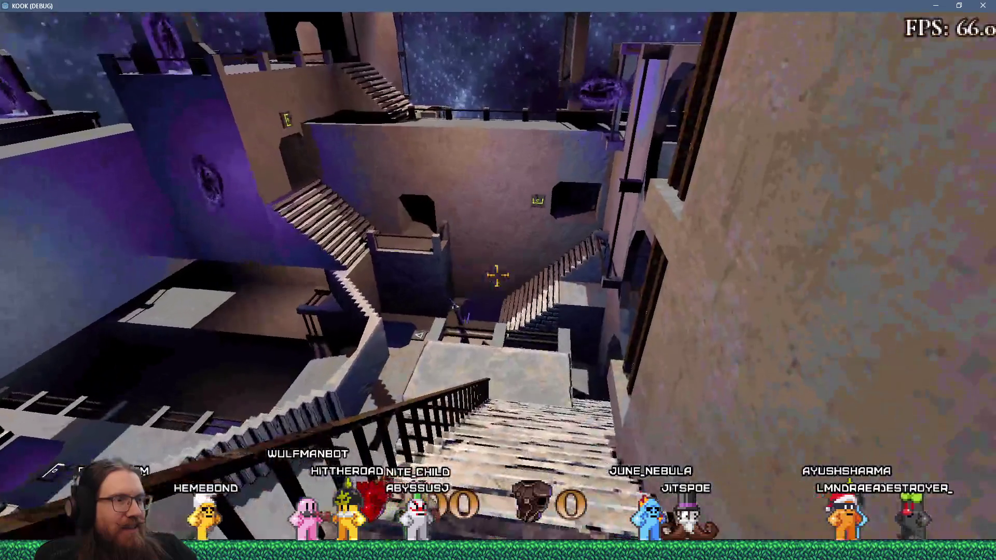
key(w)
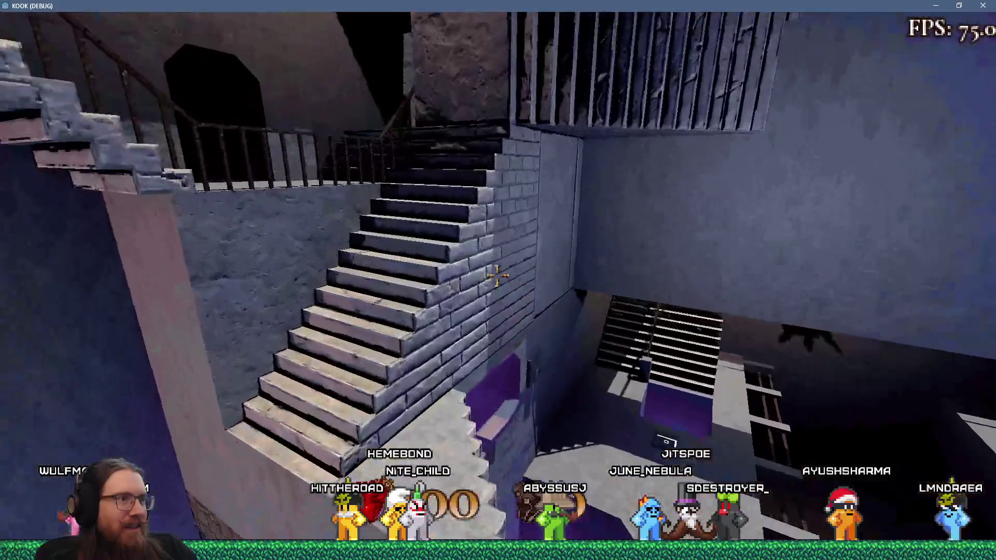
key(w)
key(w)
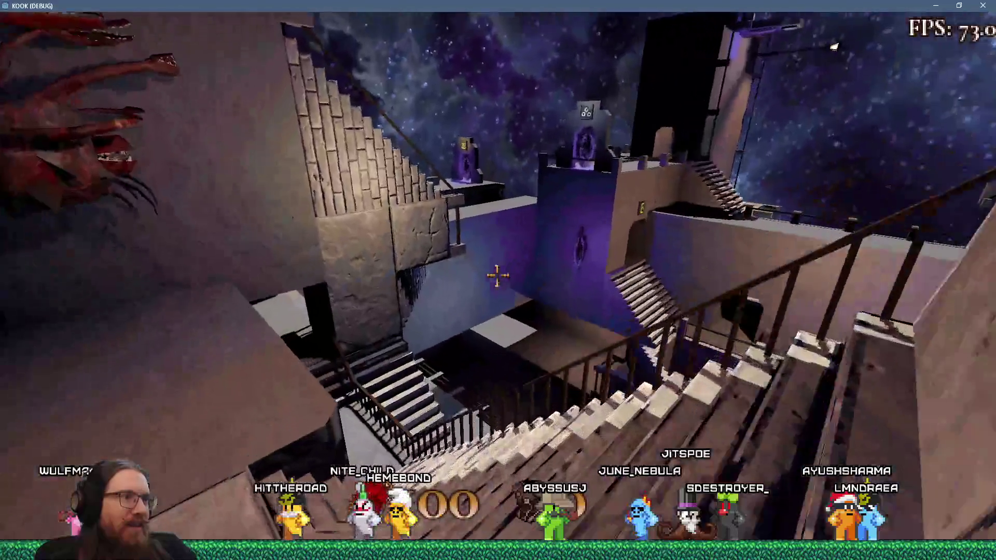
key(w)
key(w)
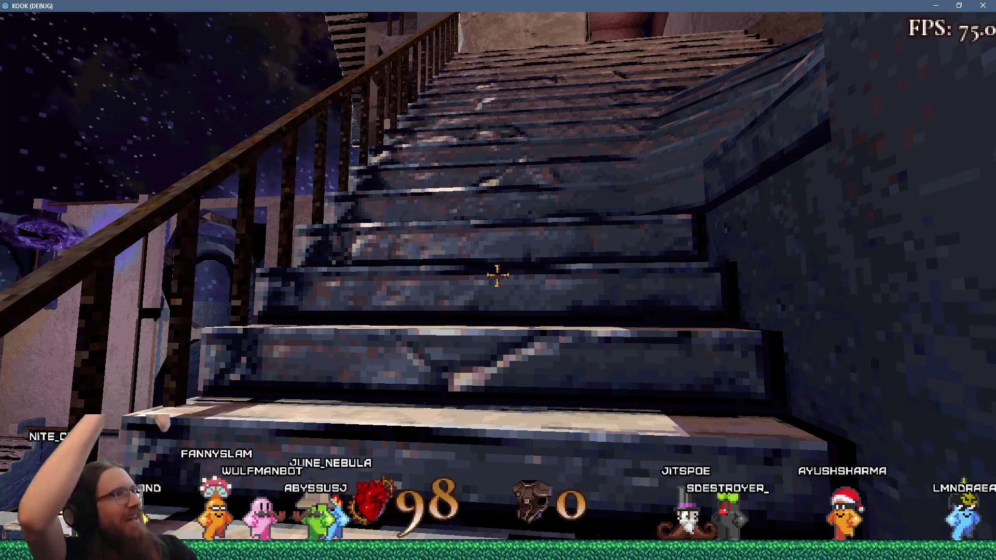
key(w)
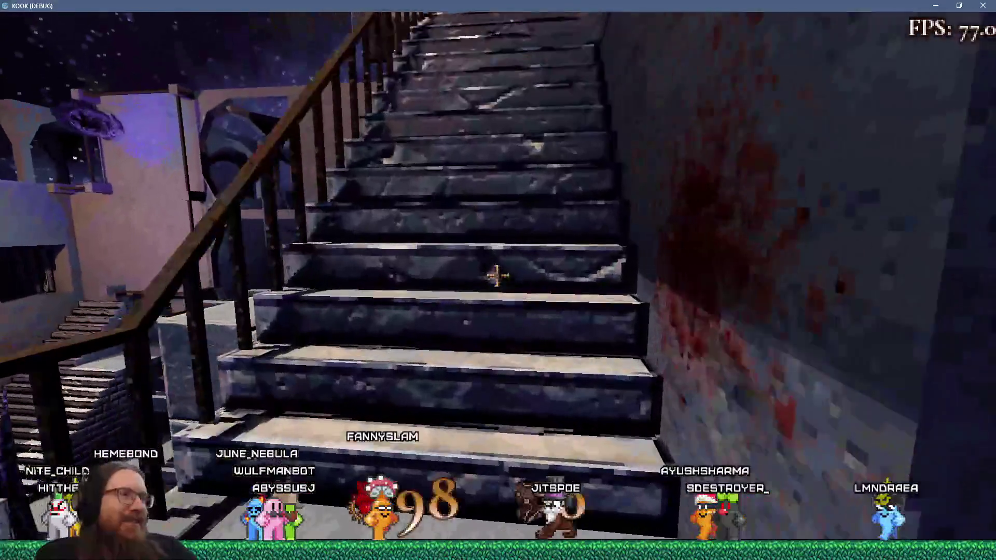
key(w)
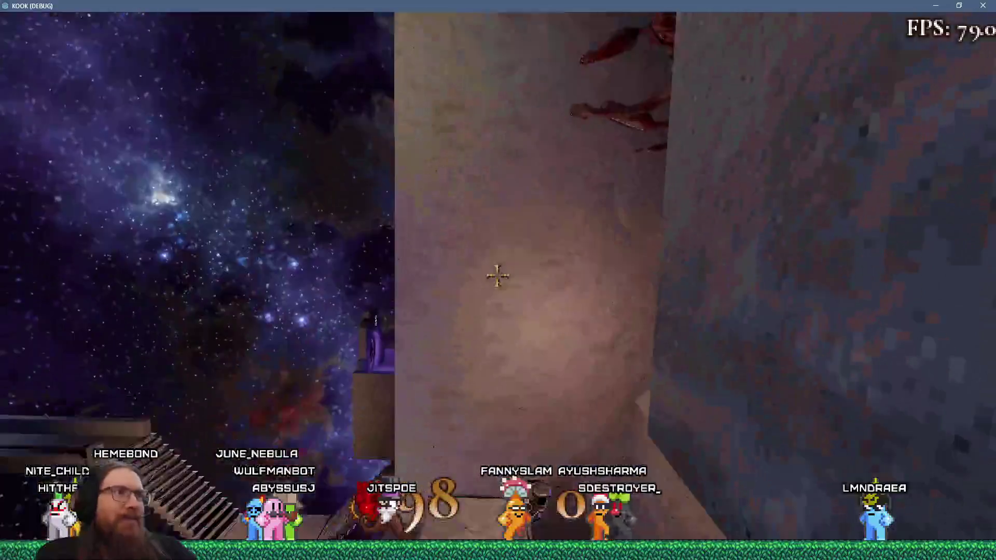
key(w)
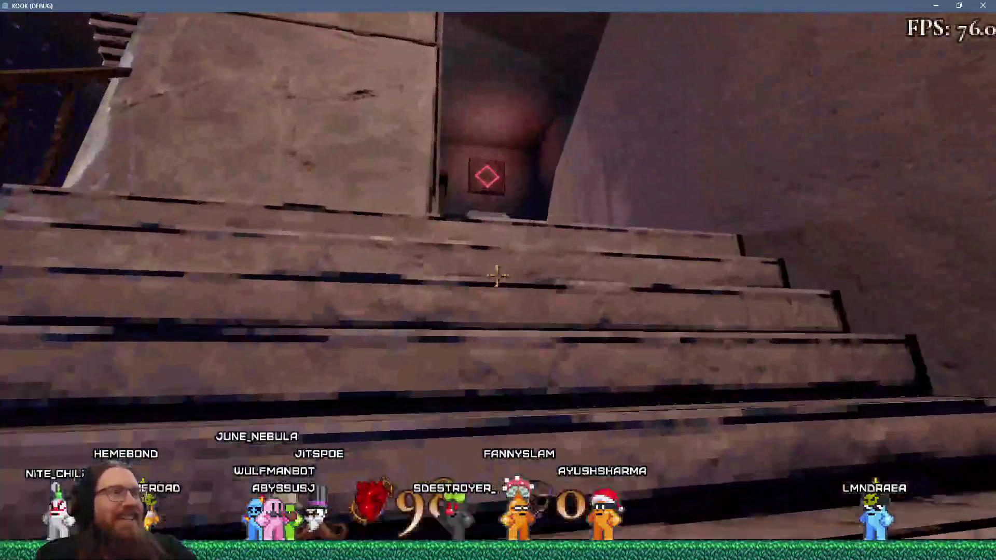
key(w)
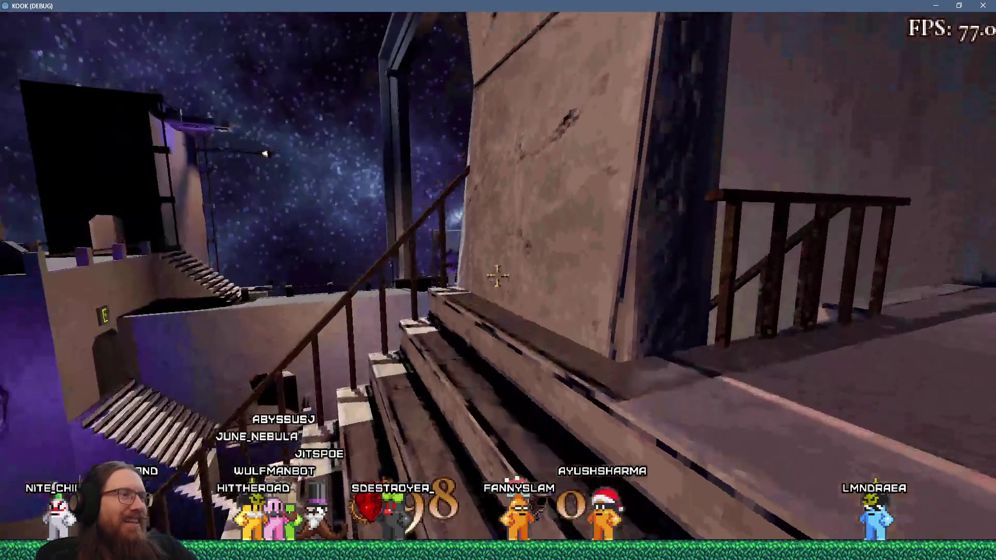
key(w)
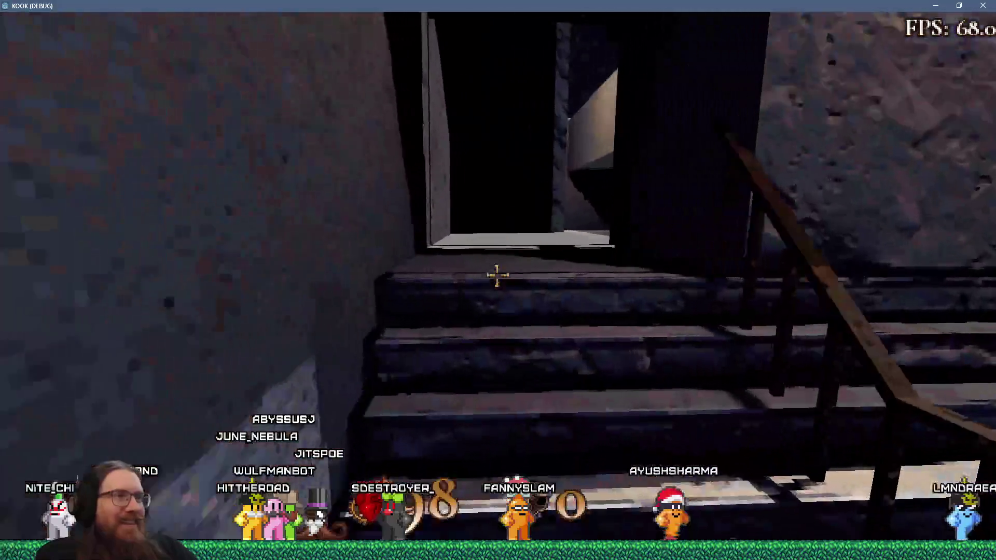
key(w)
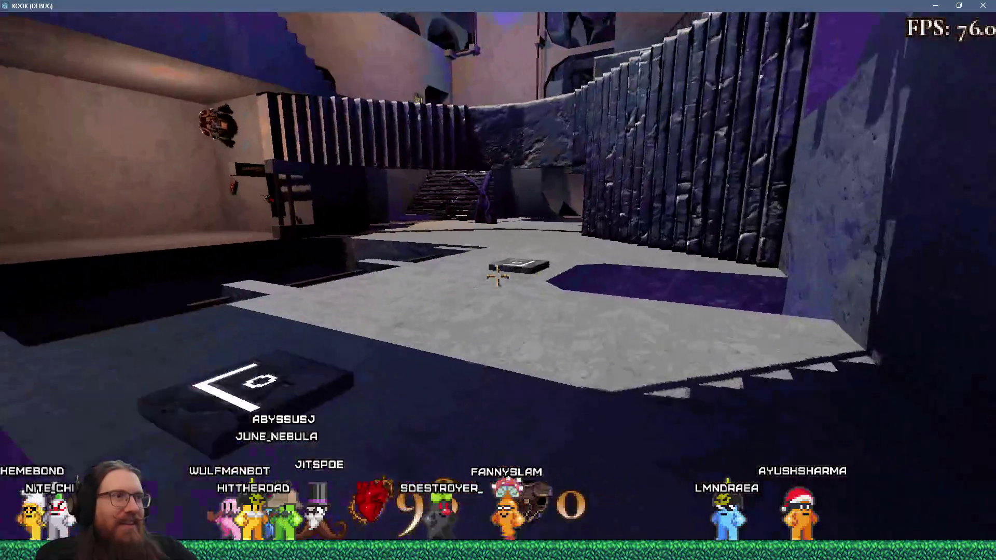
Cross the lit room past the purple pillar, through archways and up into the courtyard
key(w)
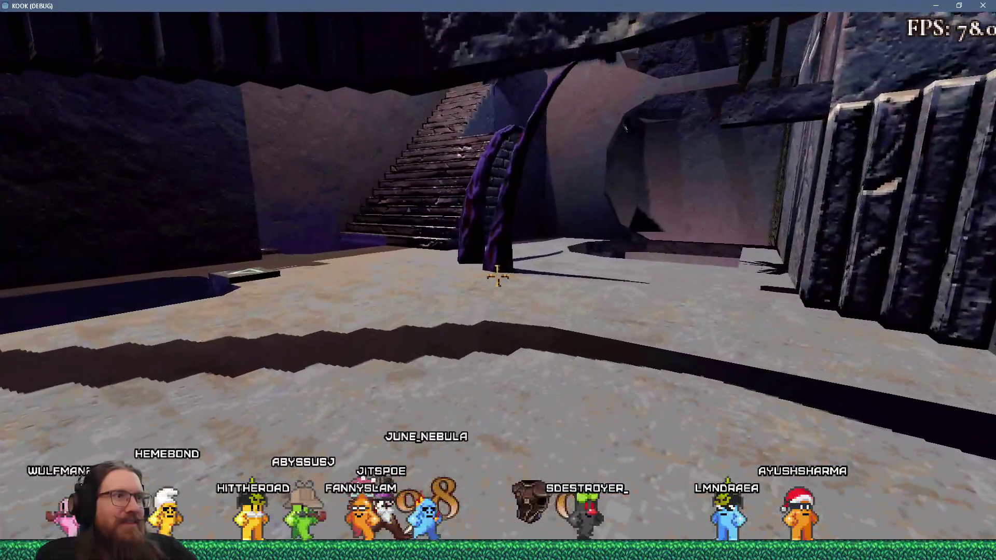
key(w)
key(w)
key(w)
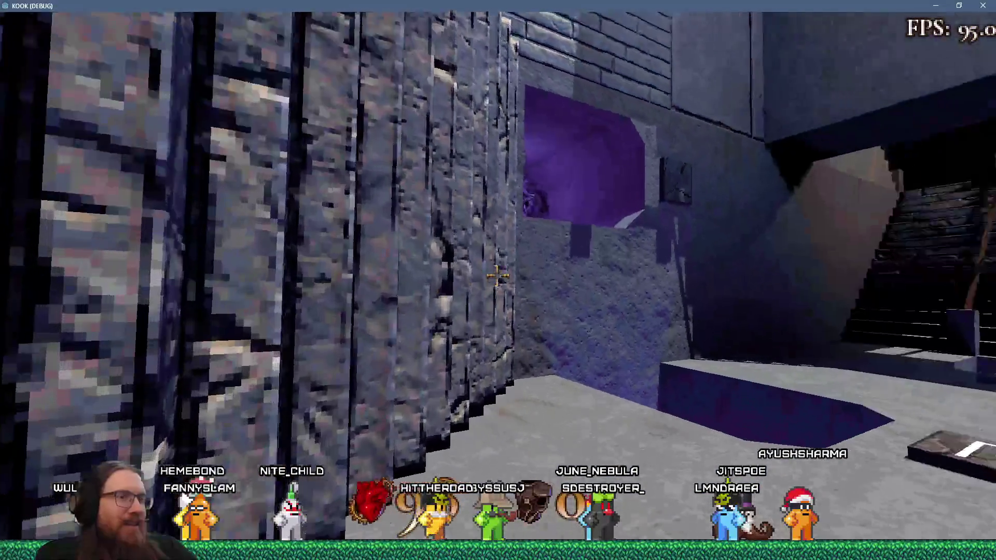
key(w)
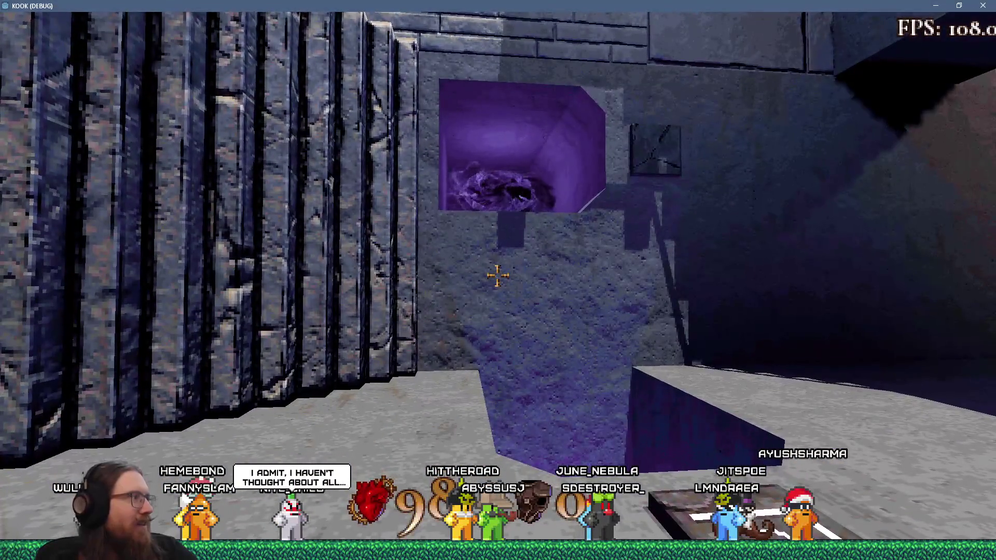
key(w)
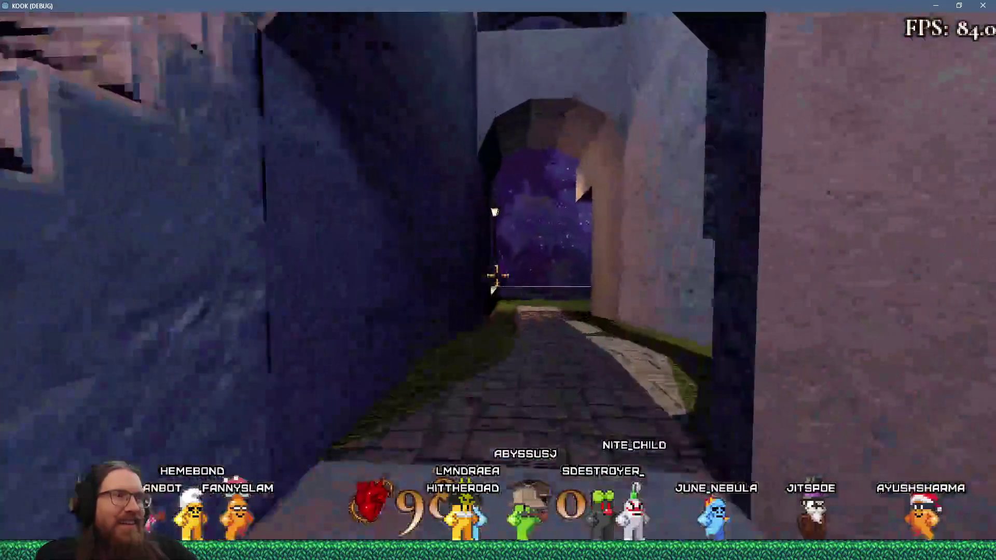
key(w)
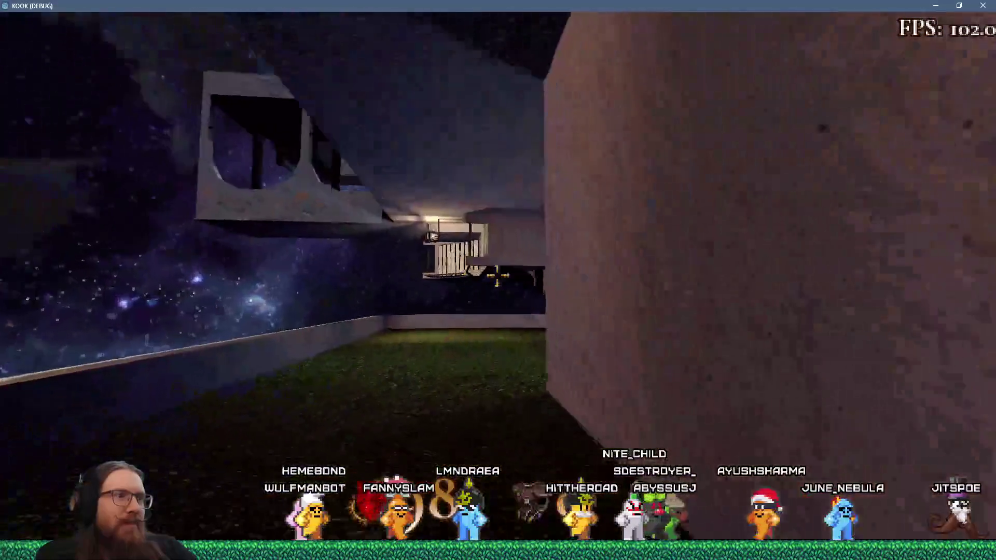
key(w)
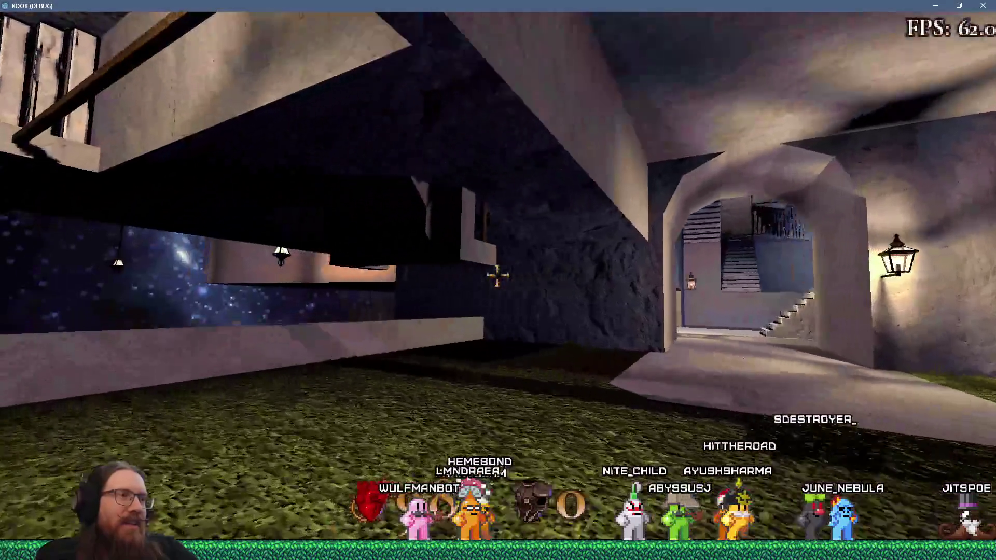
key(w)
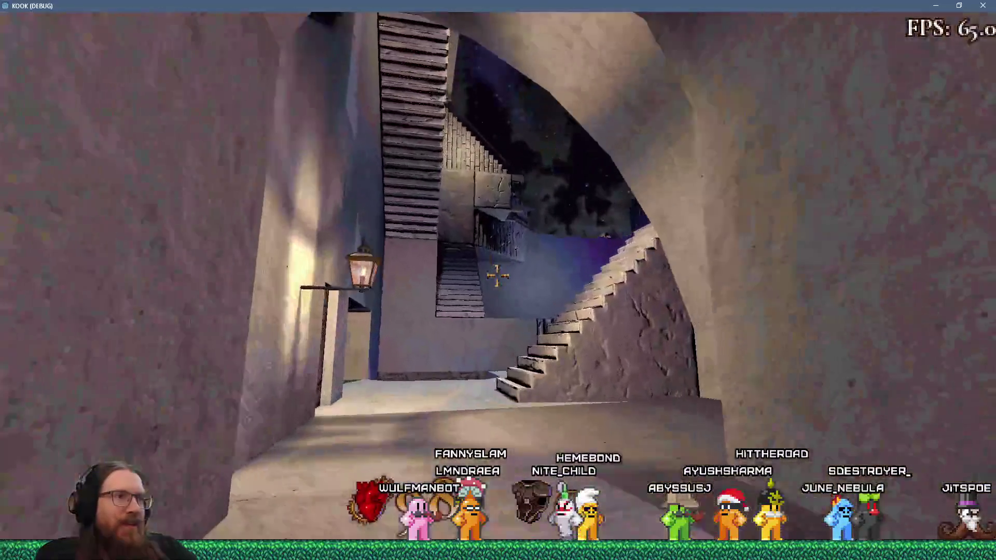
key(w)
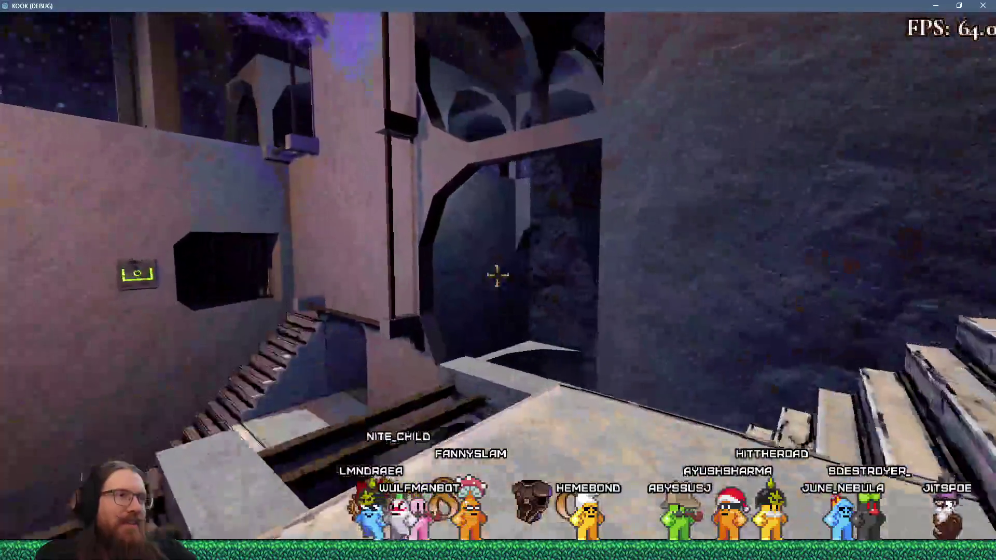
key(w)
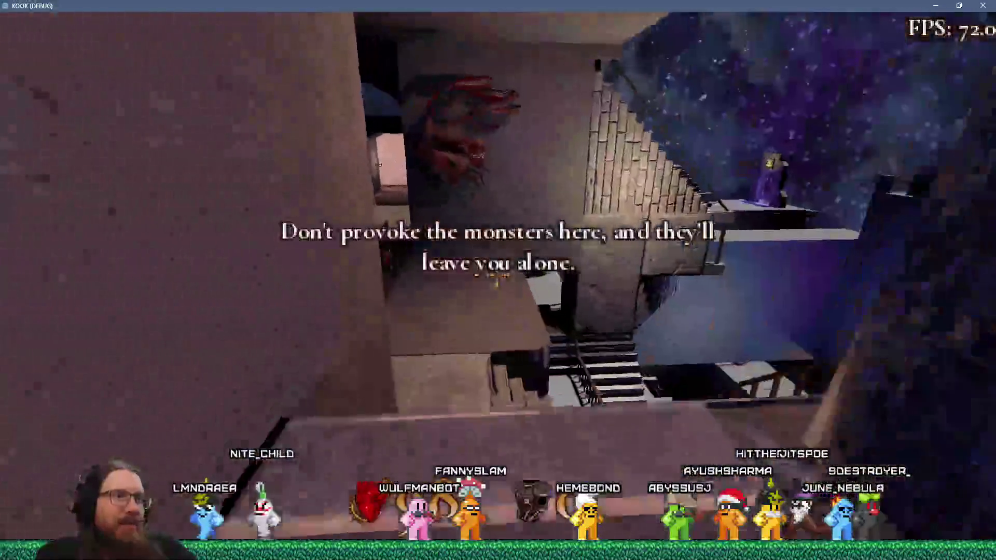
Climb from the courtyard onto the stone walkway and look over the towers and purple portal
key(w)
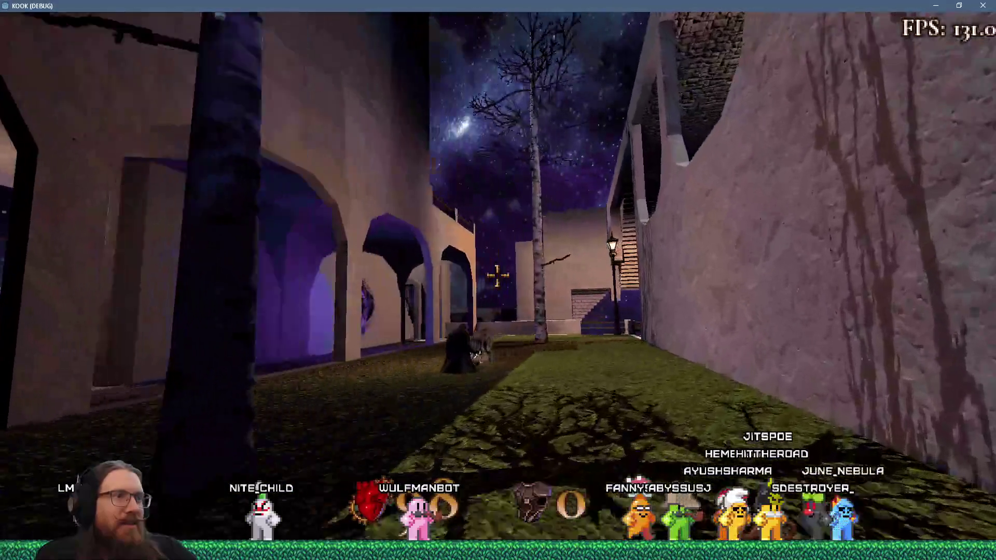
key(w)
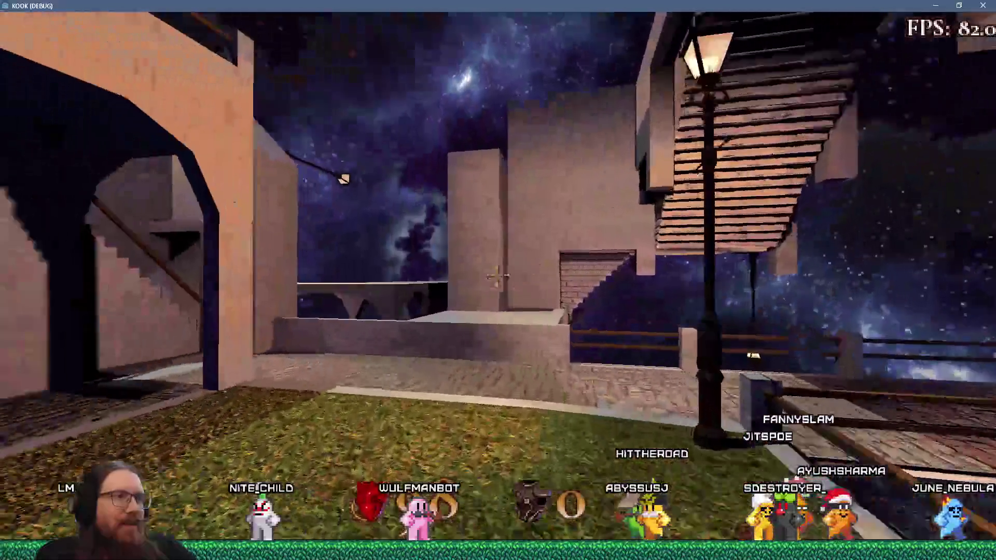
key(w)
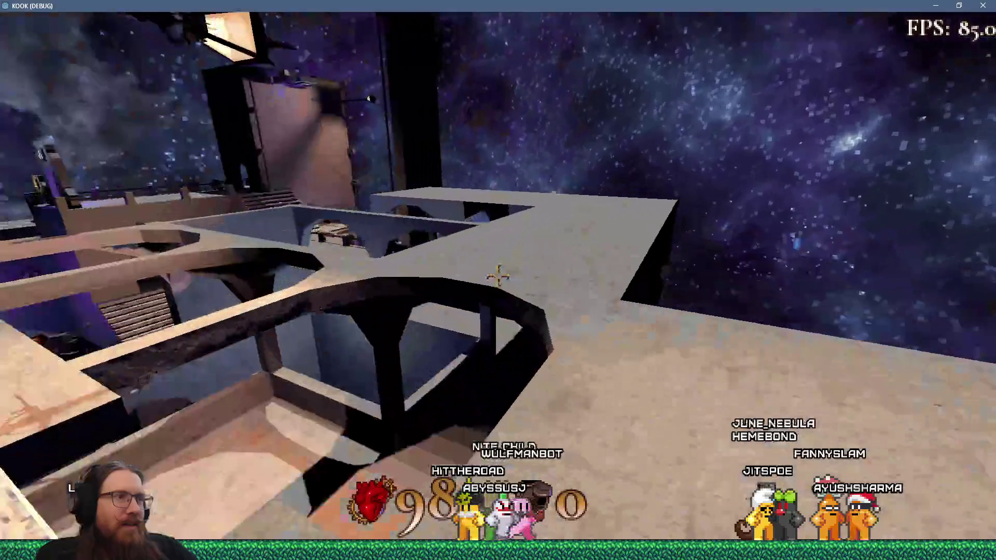
key(w)
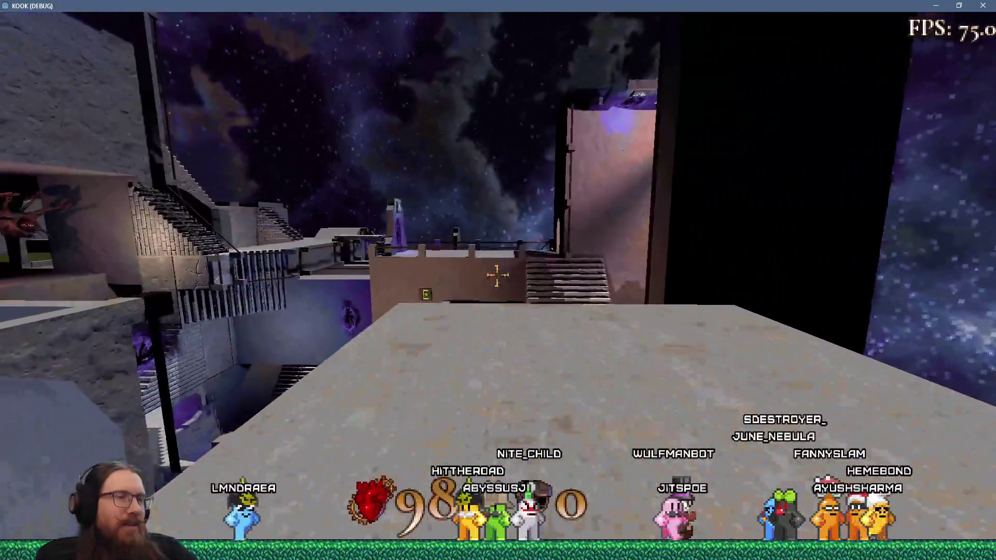
key(w)
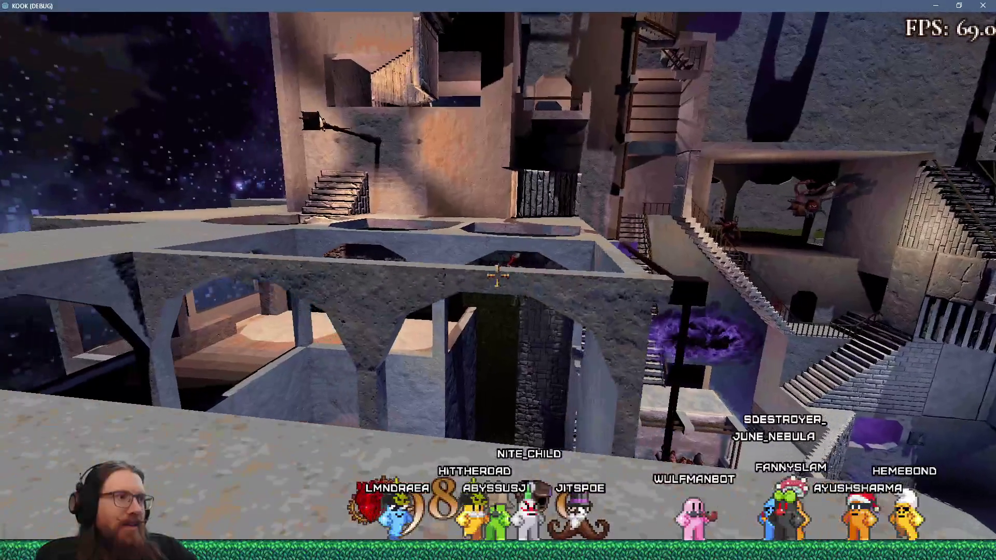
key(w)
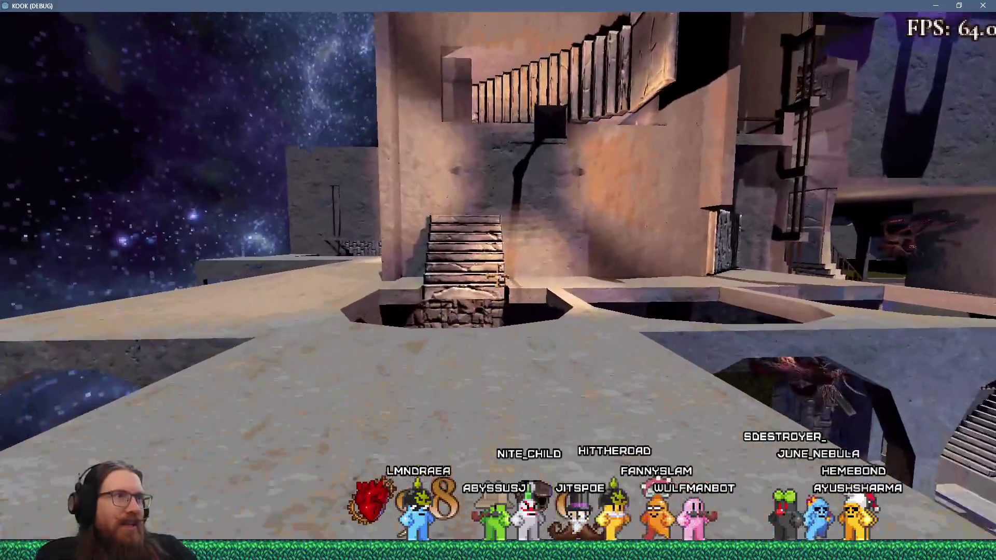
key(w)
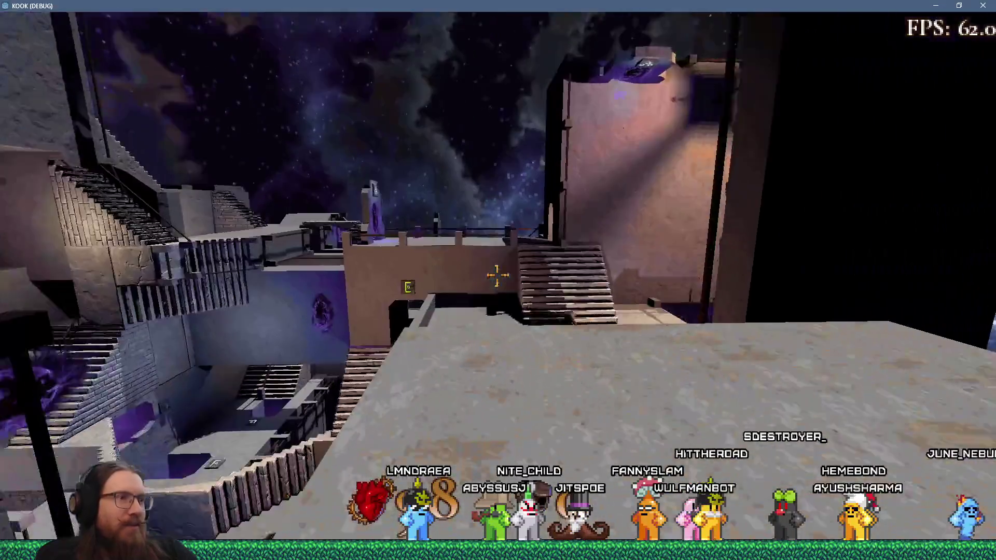
key(w)
key(w)
key(w)
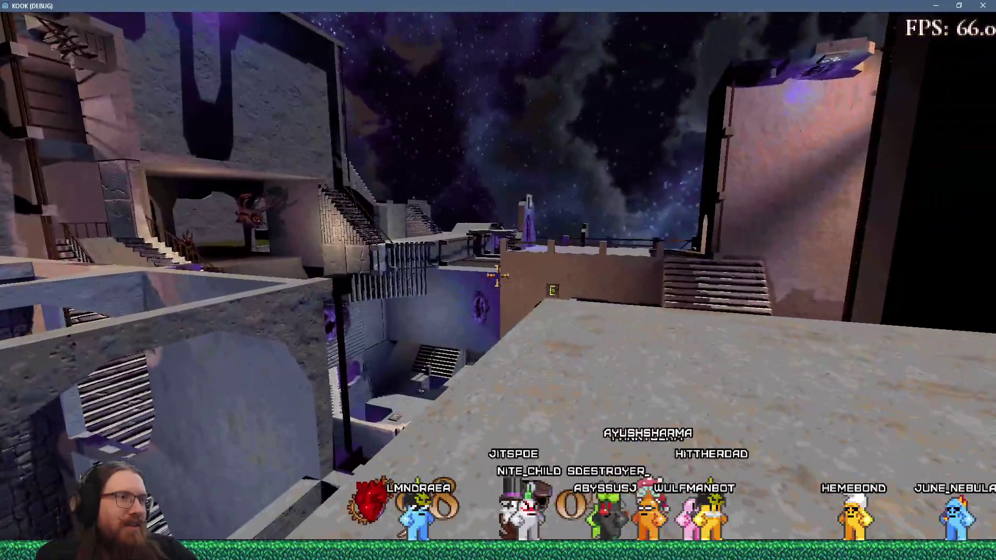
key(w)
key(w)
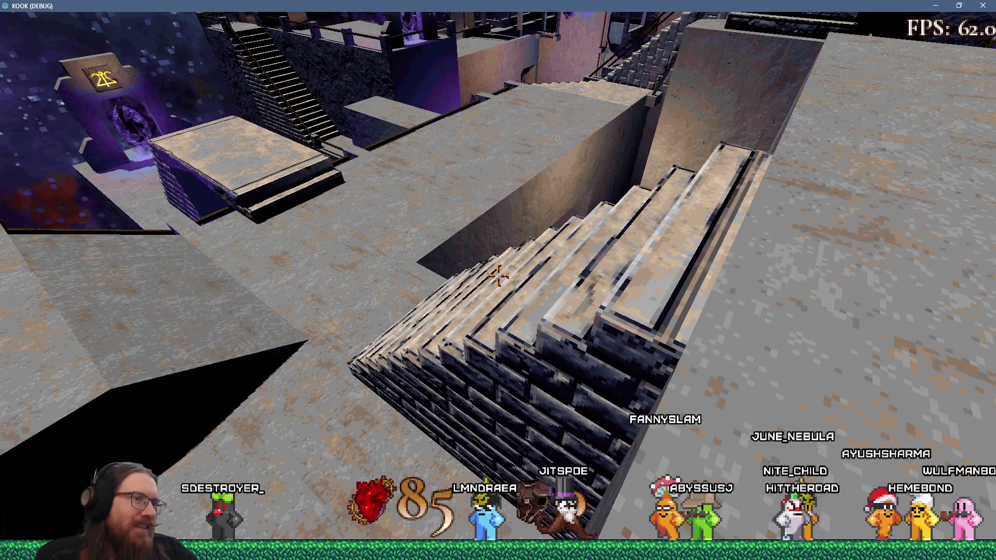
Descend the stairs and run through the purple portal to the towering Escher staircases
key(w)
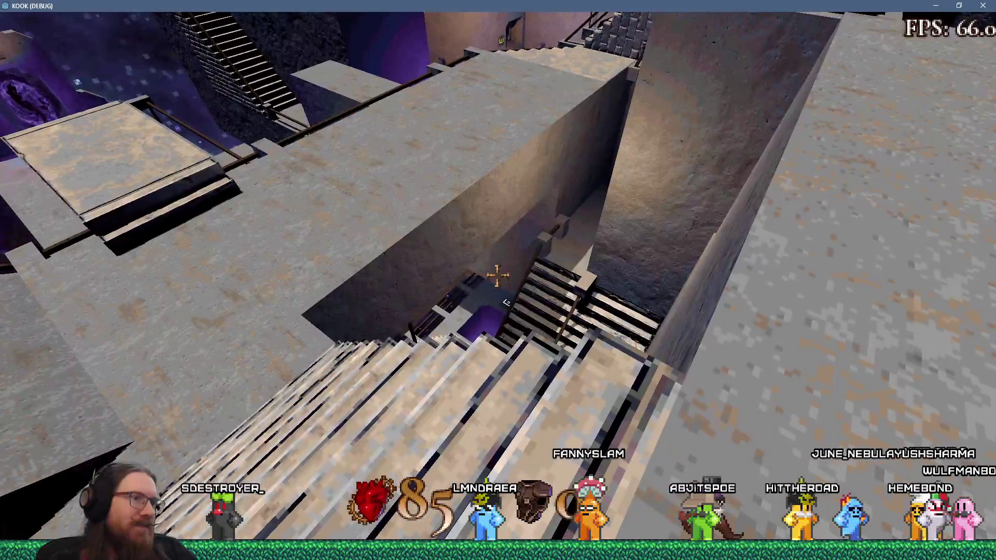
key(w)
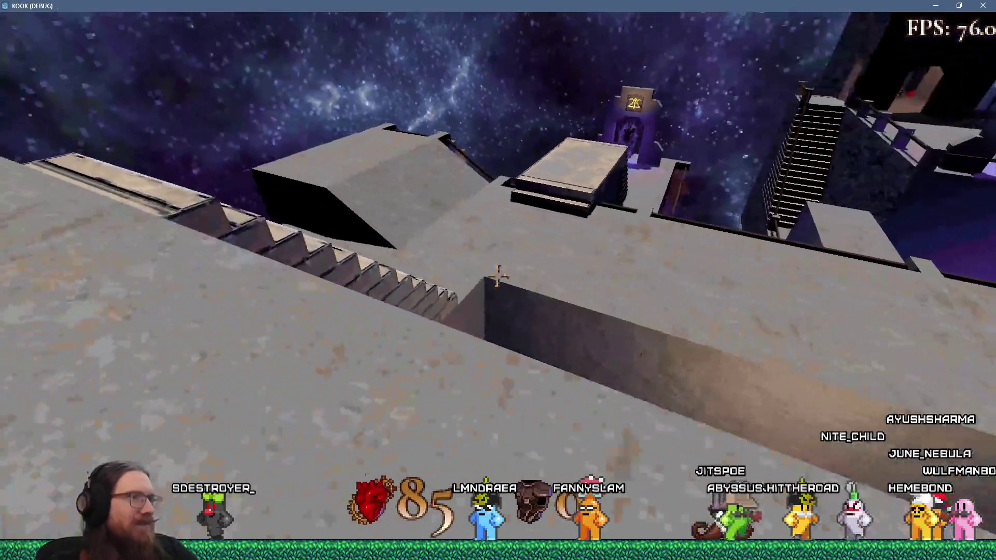
key(w)
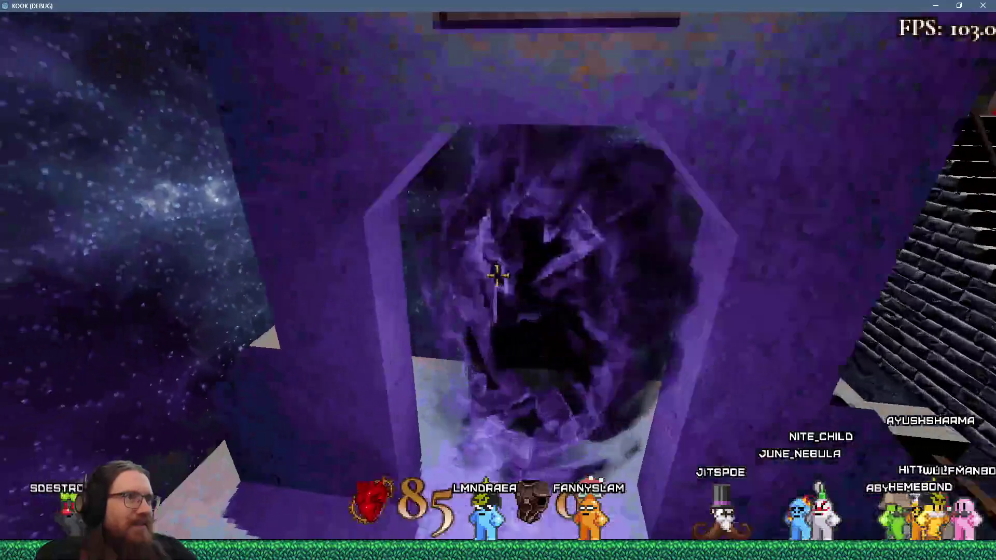
key(w)
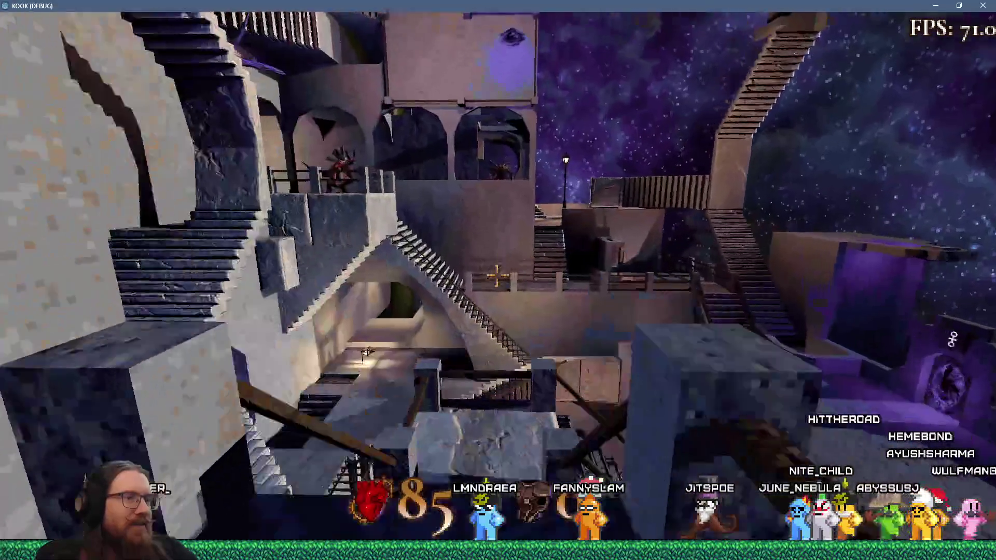
key(w)
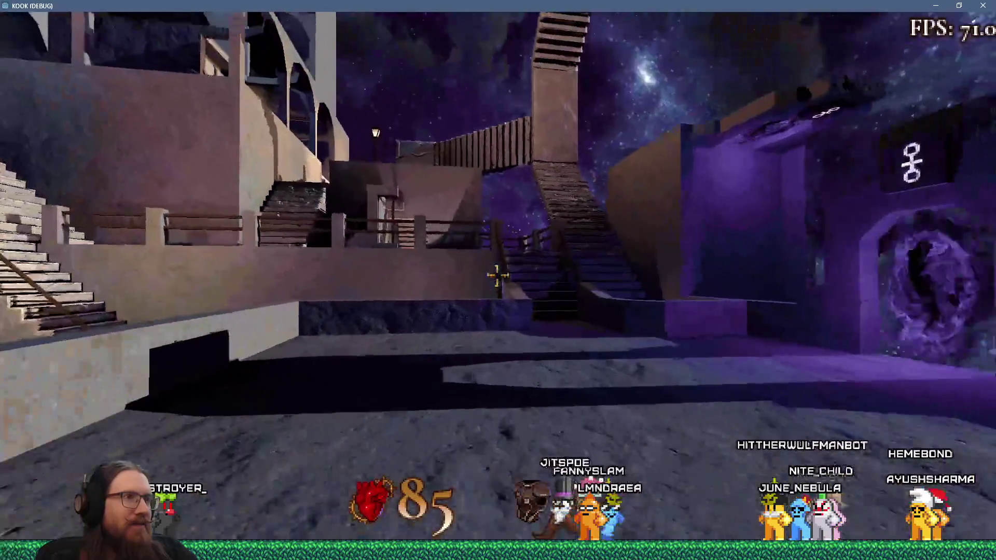
key(w)
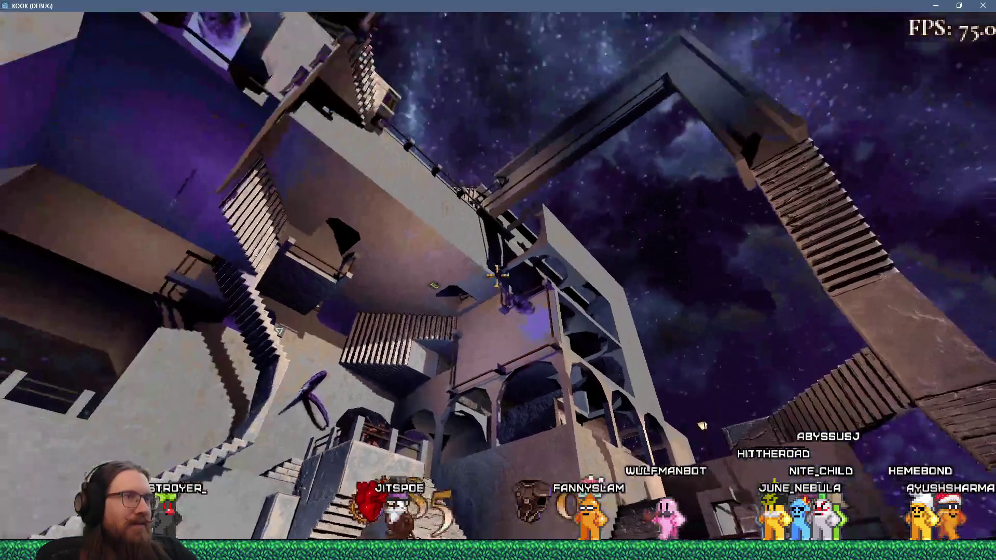
Quit KOOK by entering 'quit' in the game console
key(grave)
text(quit)
key(Return)
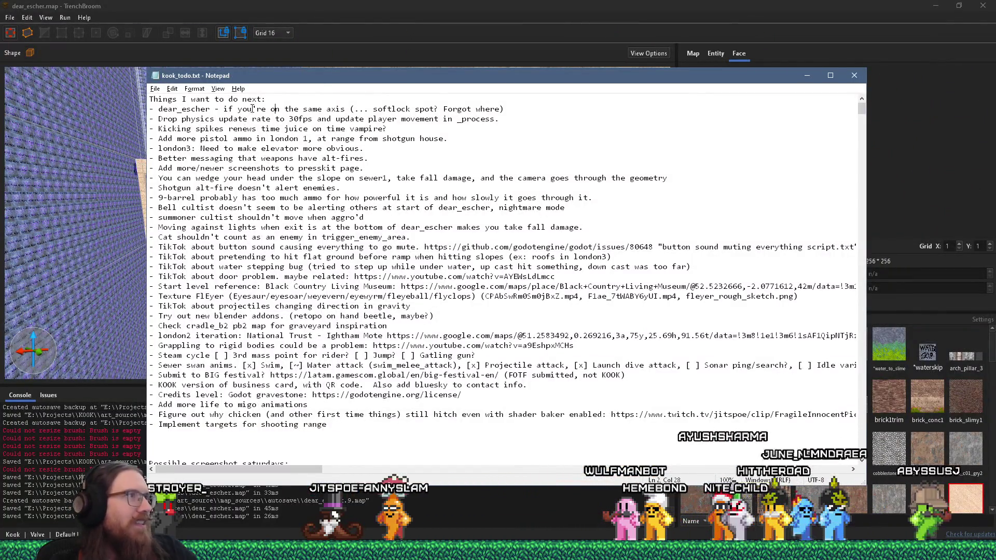
Shift the kook_todo.txt Notepad window slightly right and read through the todo list
drag(595, 75, 625, 76)
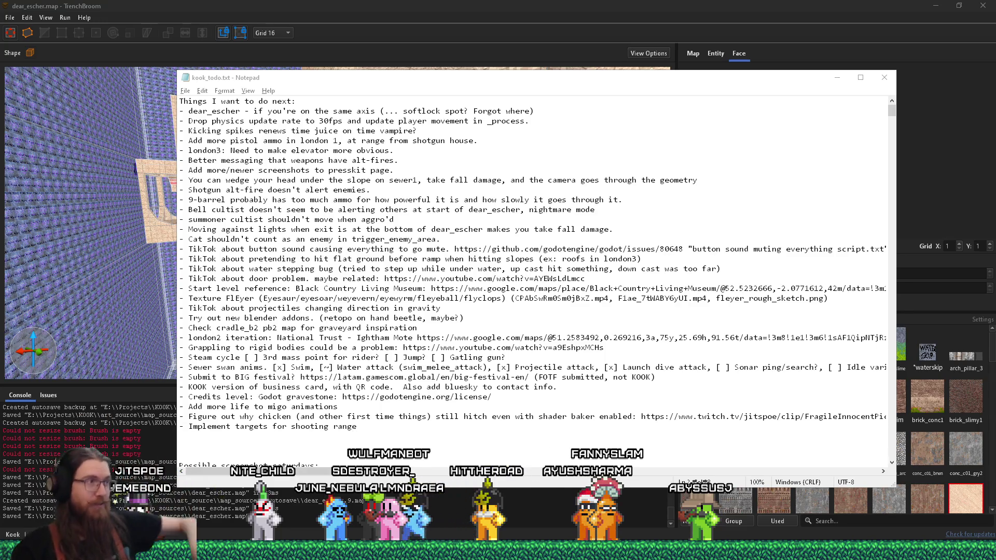
click(376, 150)
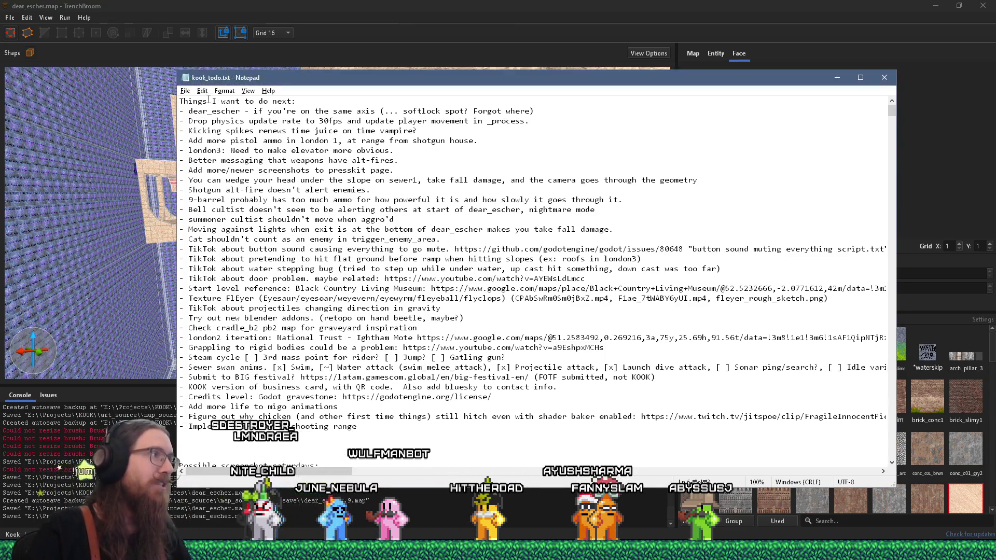
click(185, 91)
click(204, 139)
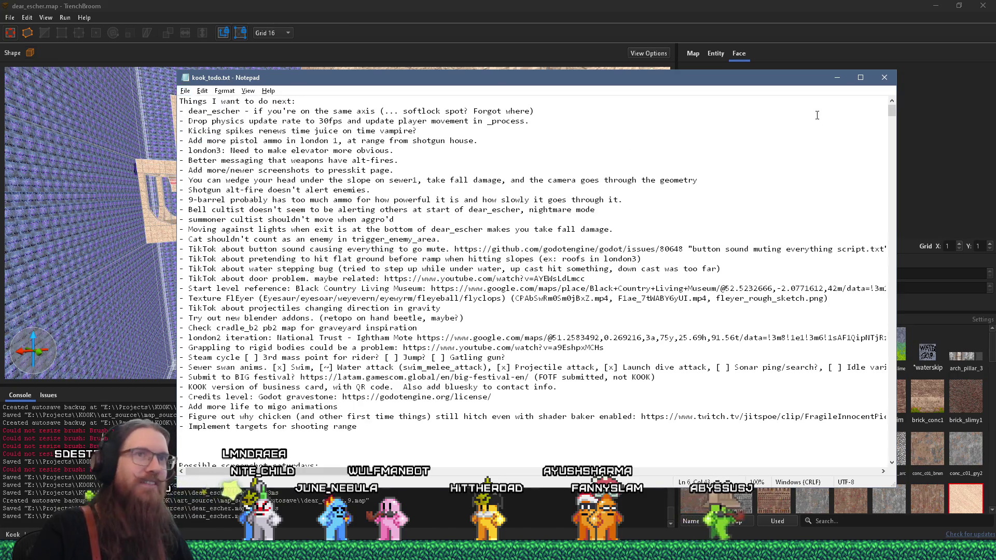
Minimize Notepad and bring forward Firefox showing the Raleigh Retro Gamers page
click(837, 78)
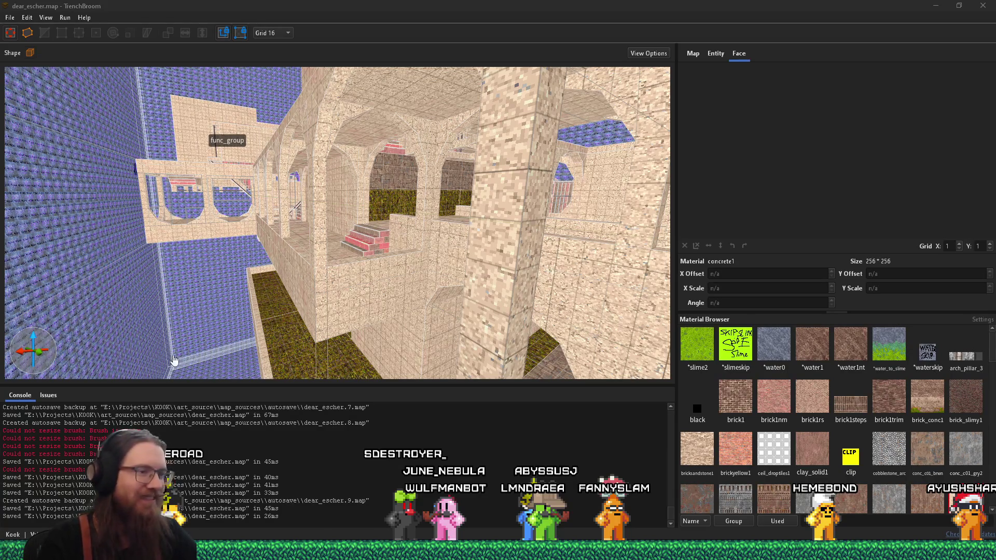
mouse_move(498, 550)
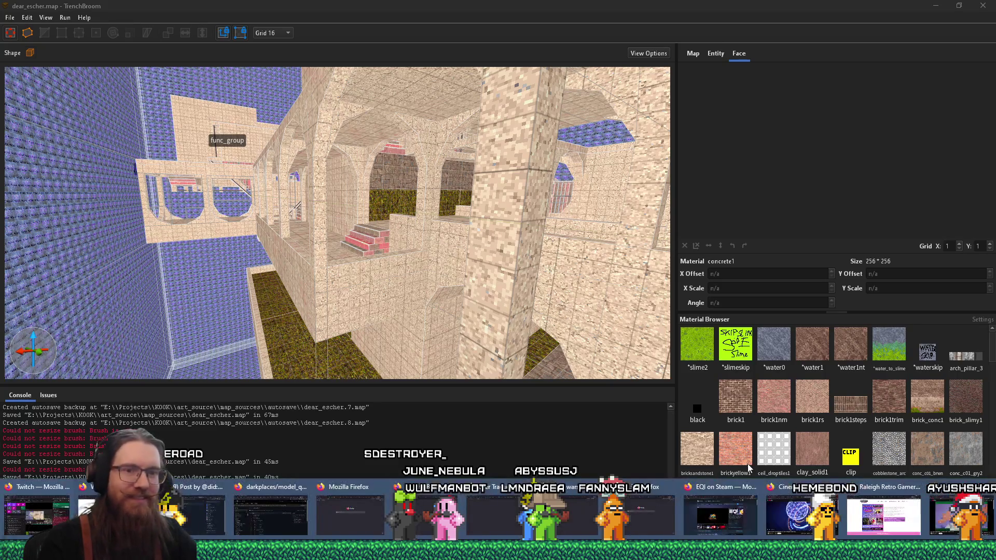
click(884, 507)
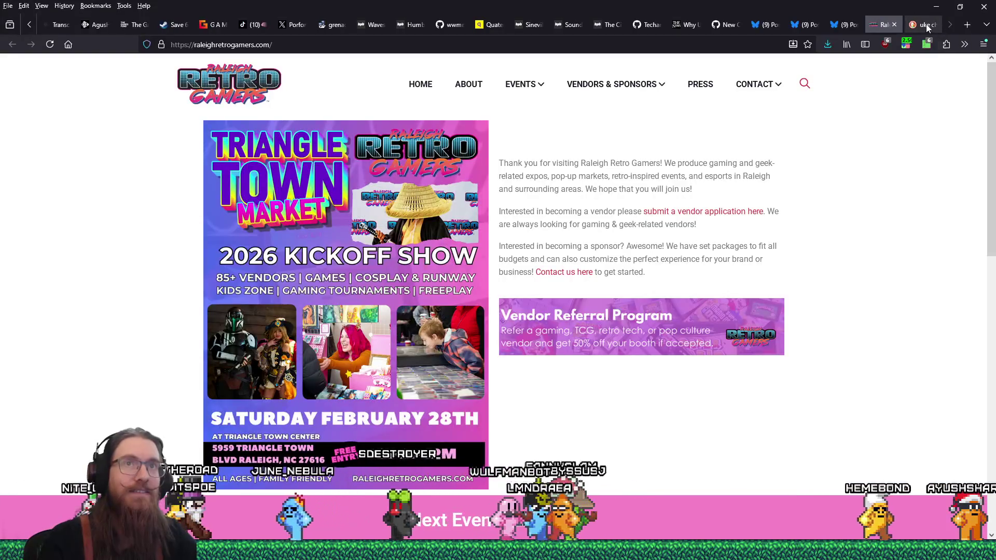
Go to twitch.tv in a new tab, open a followed streamer's live channel, and focus chat
click(967, 26)
text(twitch.)
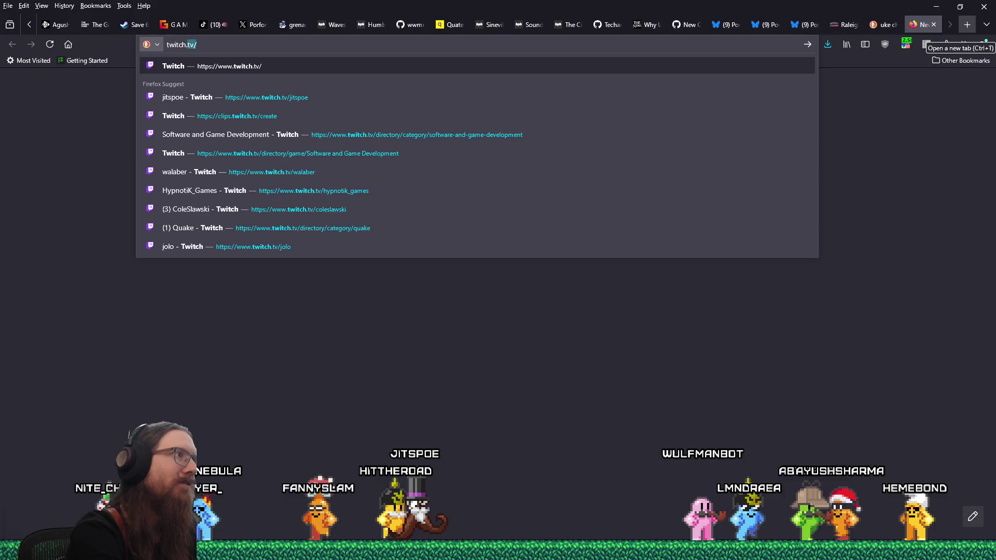
key(Return)
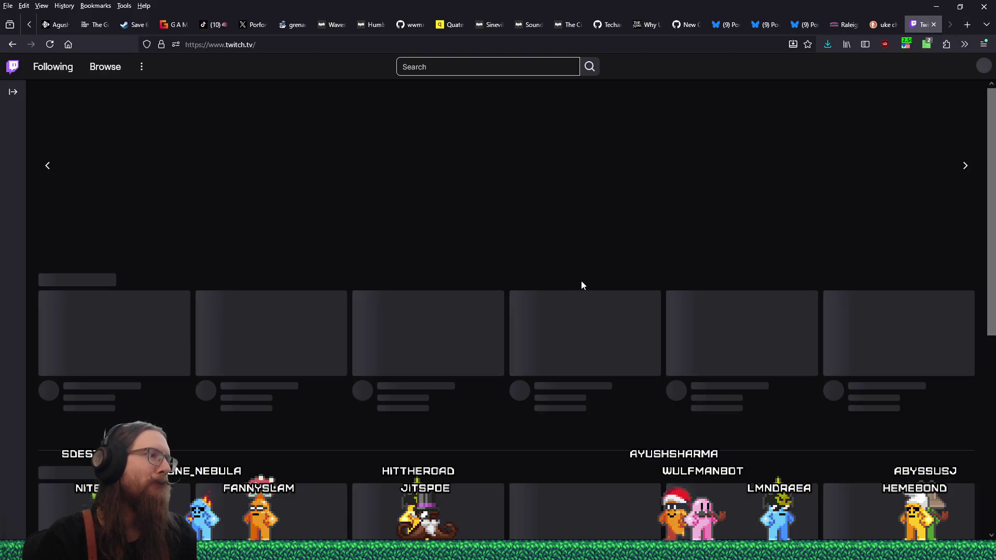
click(581, 281)
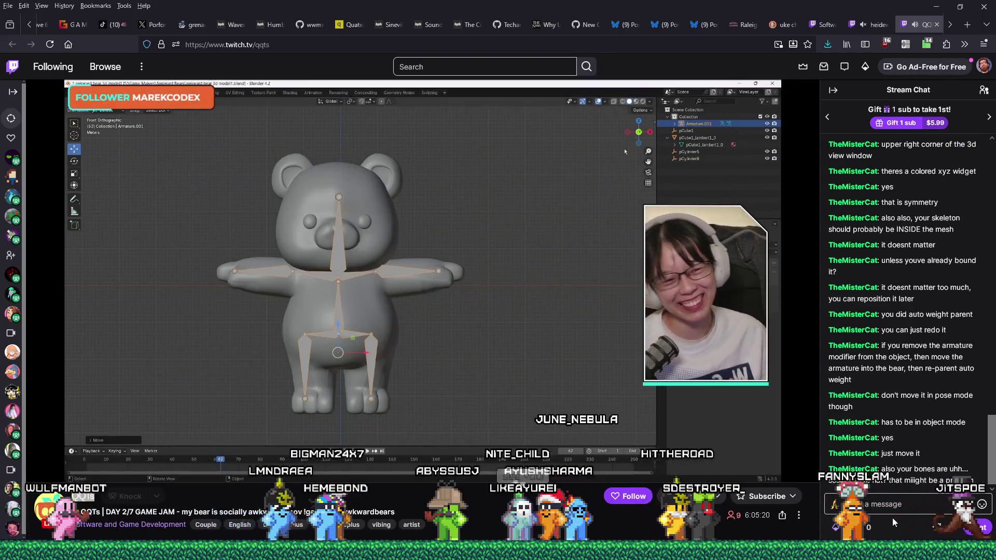
click(896, 506)
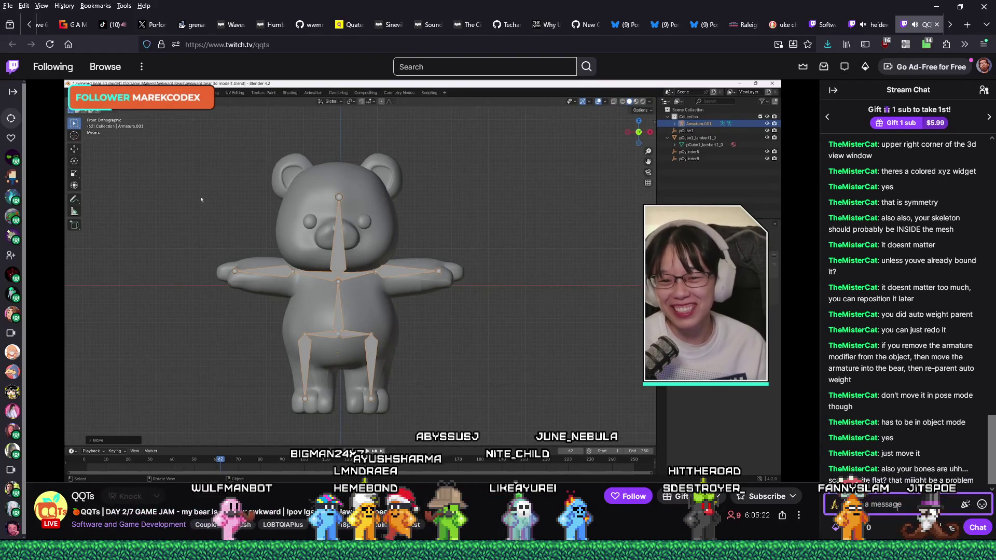